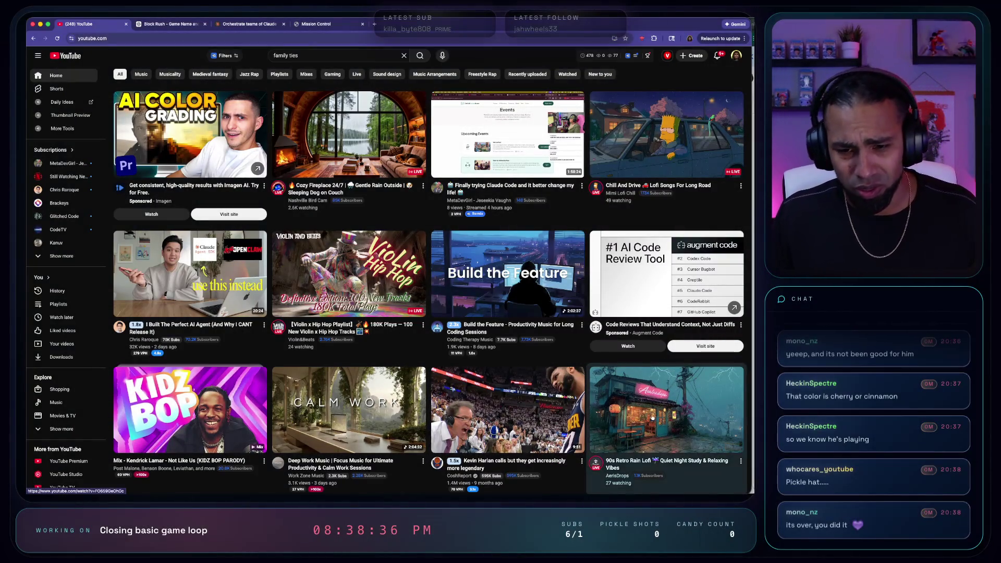
# Play the 90s Retro Rain Lofi livestream in the browser and skip its ad
pyautogui.click(356, 20)
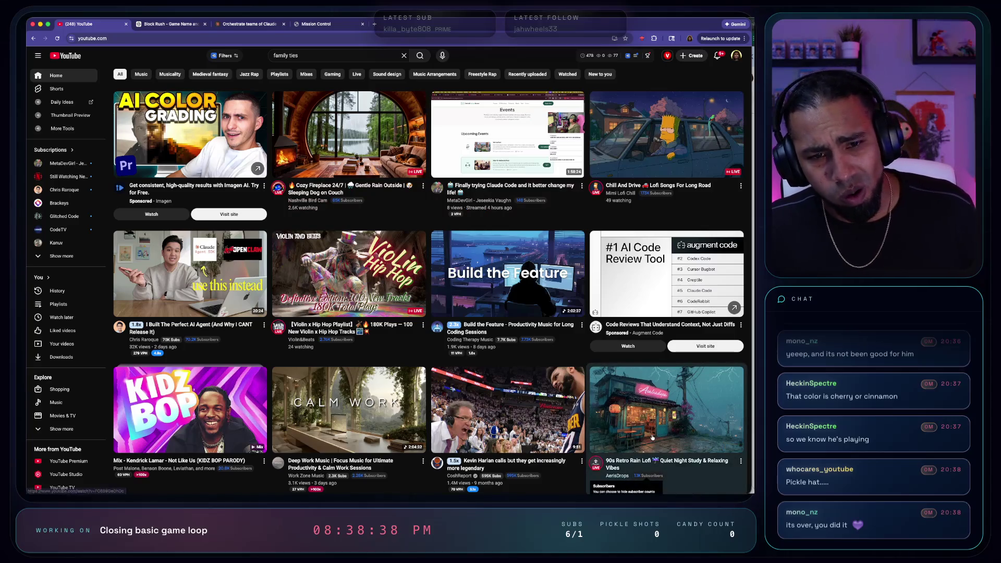
pyautogui.click(644, 483)
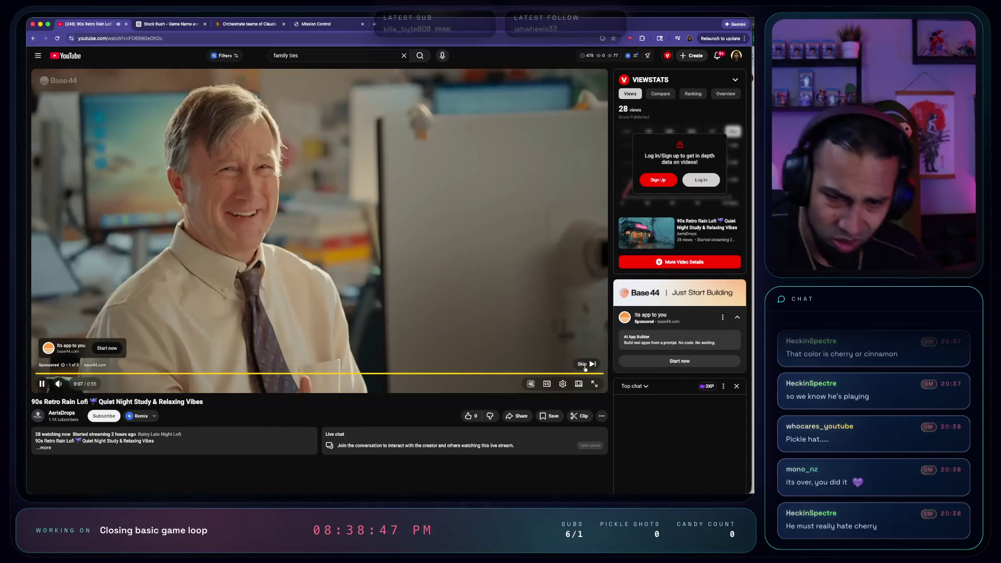
pyautogui.click(585, 365)
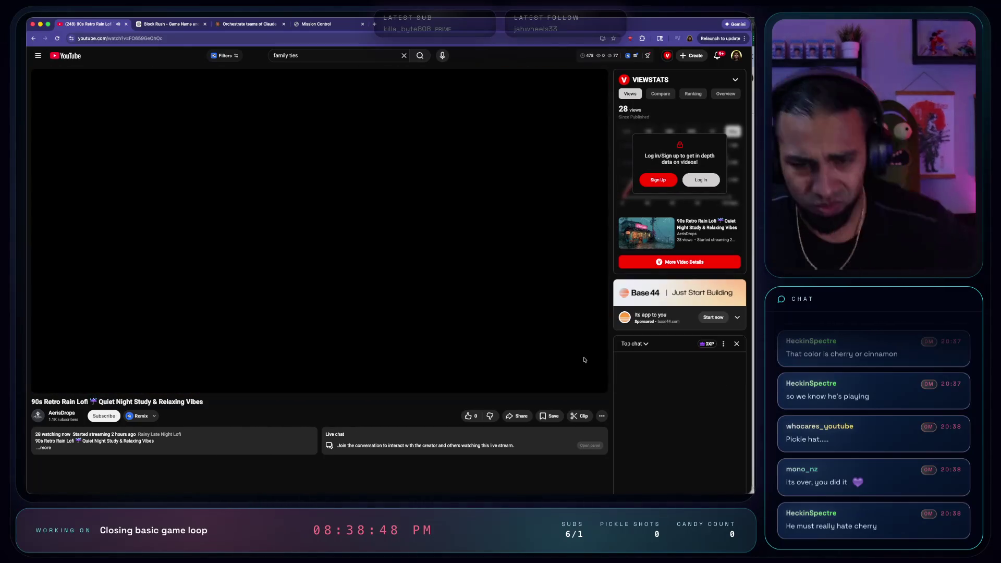
# Check the Godot script editor briefly, then return to the lofi stream in the browser
pyautogui.press('super+Tab')
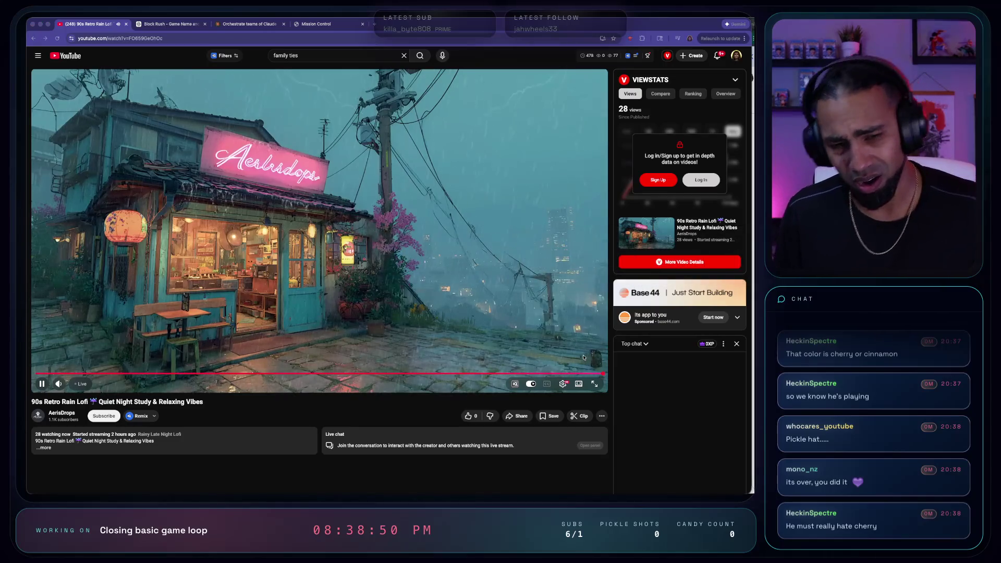
pyautogui.press('super+Tab')
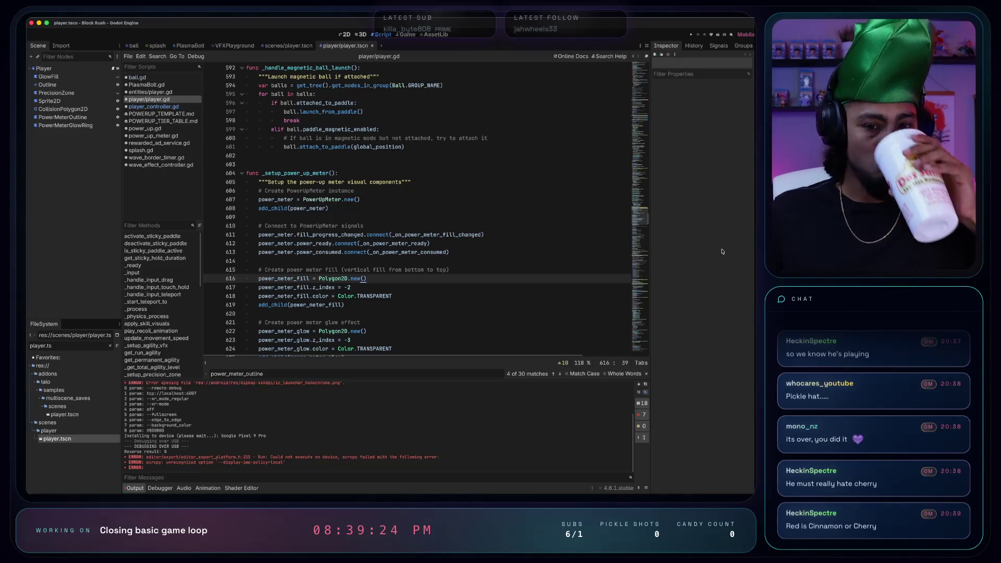
pyautogui.press('super+Tab')
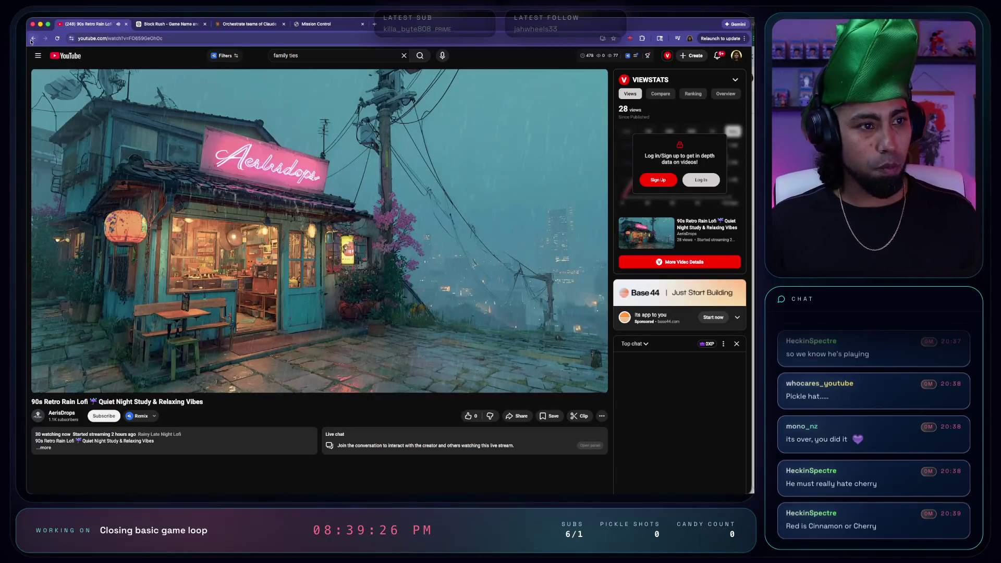
# Search YouTube for 'chill music concentration beats' instead of the previous query
pyautogui.click(32, 39)
pyautogui.click(318, 55)
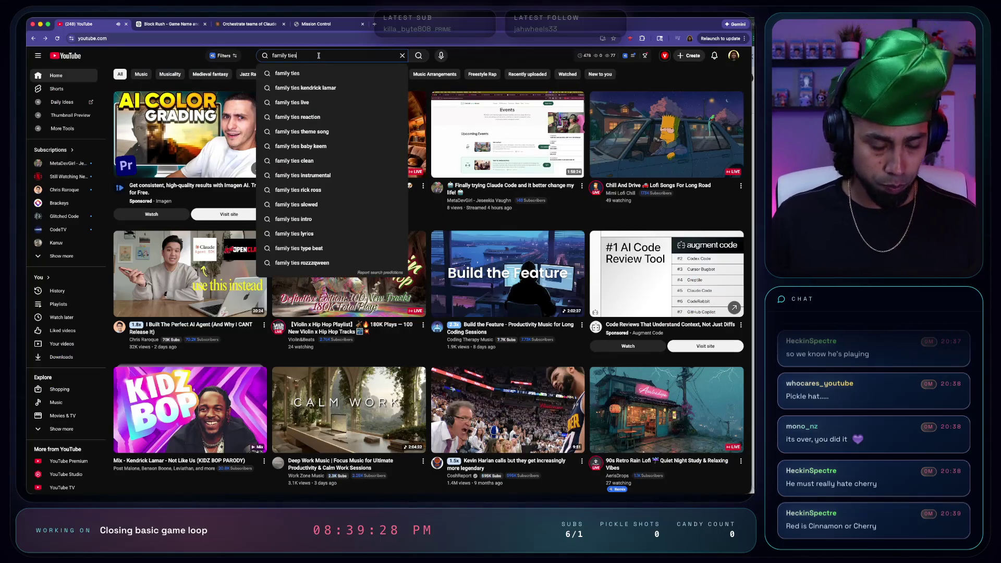
pyautogui.hotkey('ctrl', 'a')
pyautogui.write('chill music o')
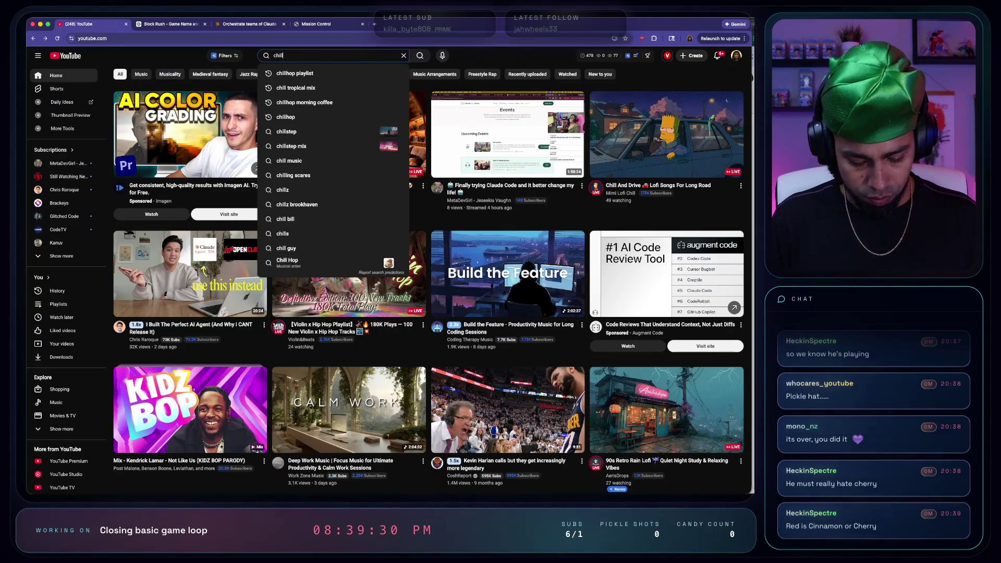
pyautogui.press('BackSpace')
pyautogui.write('concentra')
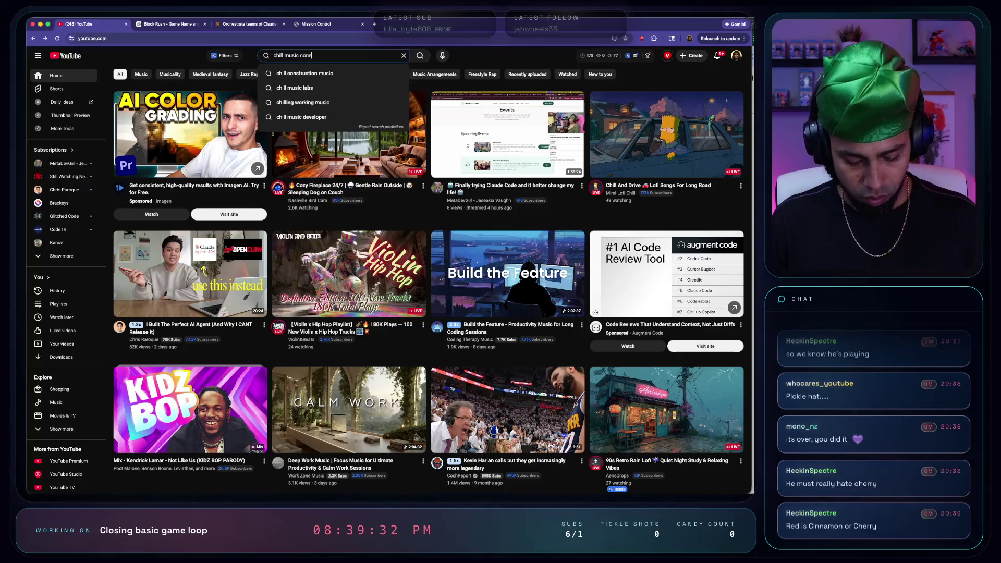
pyautogui.write('tion beats')
pyautogui.press('Return')
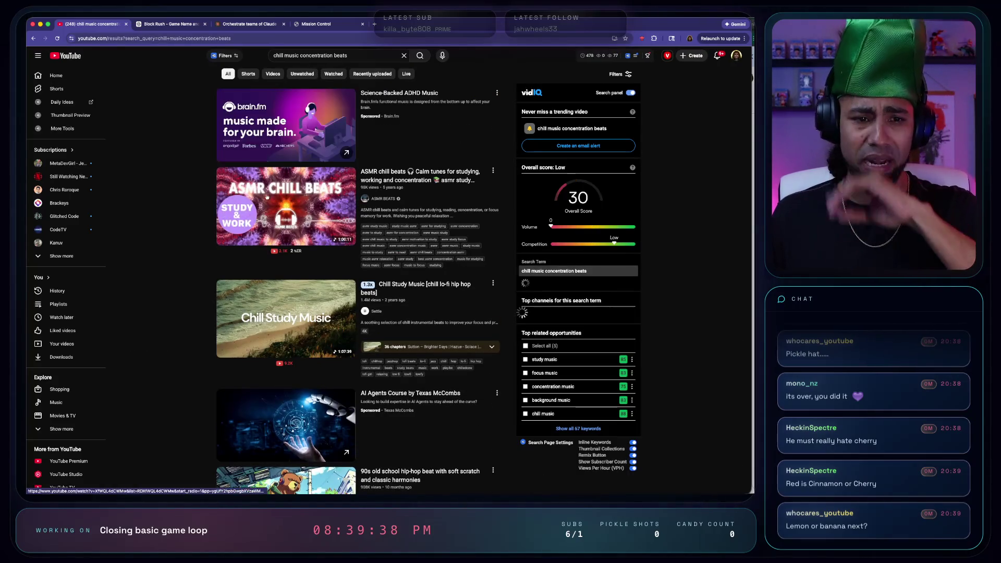
# Play the ASMR chill beats video and bring the BlockRush editor window back to front
pyautogui.scroll(-1, 310, 212)
pyautogui.click(309, 213)
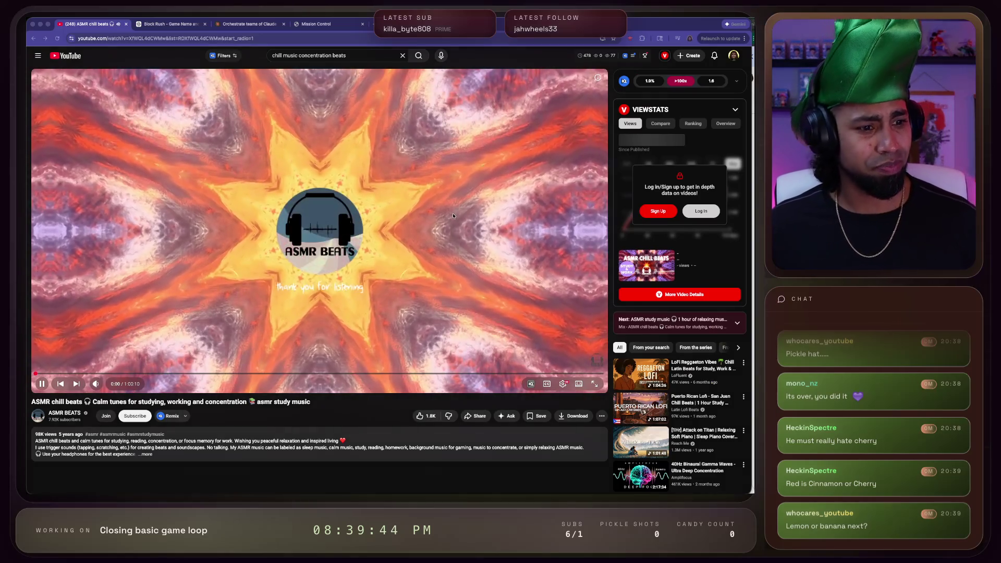
pyautogui.hotkey('ctrl', 'Up')
pyautogui.click(202, 158)
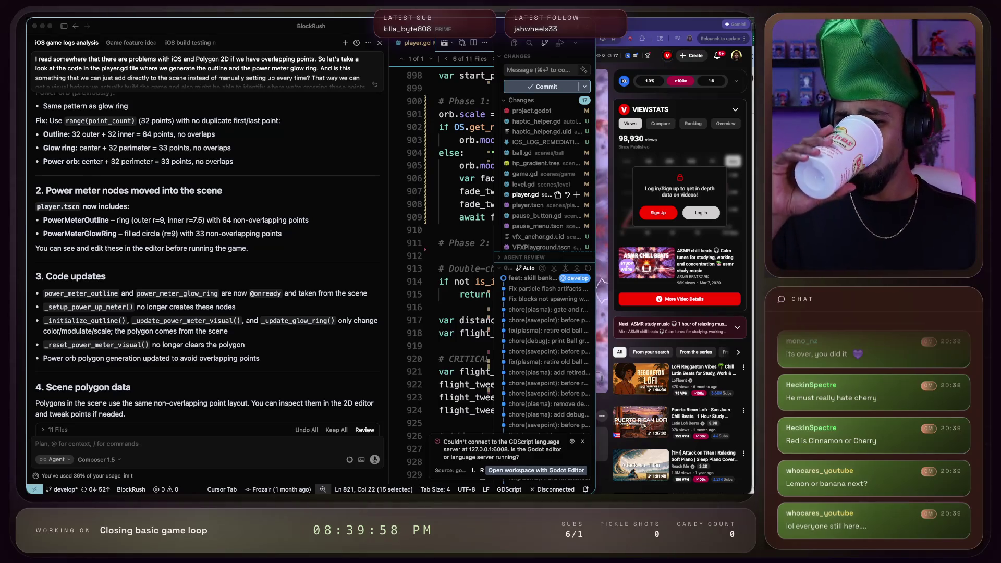
pyautogui.click(713, 342)
pyautogui.press('super+Tab')
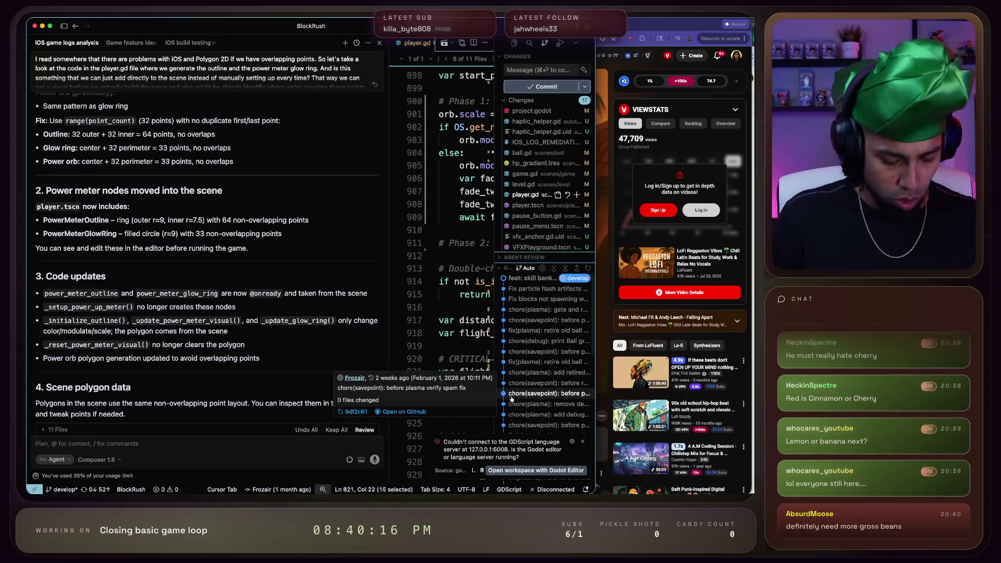
pyautogui.press('super+Tab')
pyautogui.press('super+Tab')
pyautogui.press('super+Tab')
pyautogui.press('super+Tab')
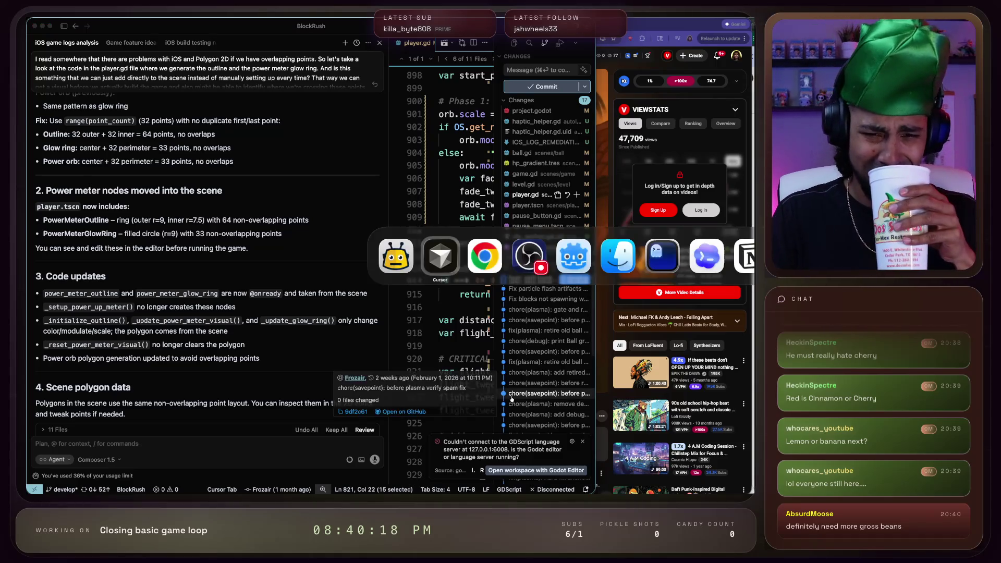
pyautogui.press('super+Tab')
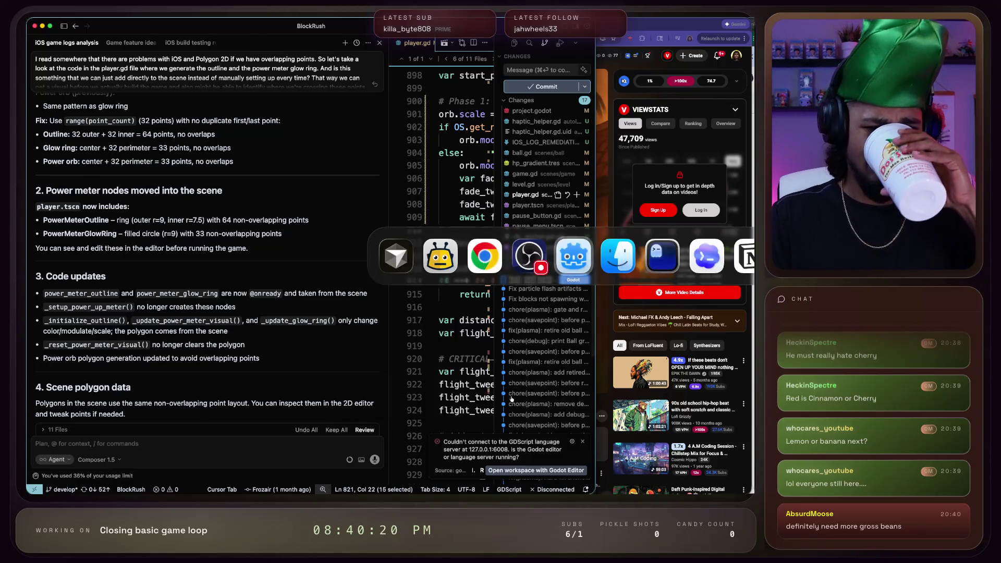
# Run Block Rush on the Google Pixel 9 Pro through Godot's remote deploy button
pyautogui.click(711, 34)
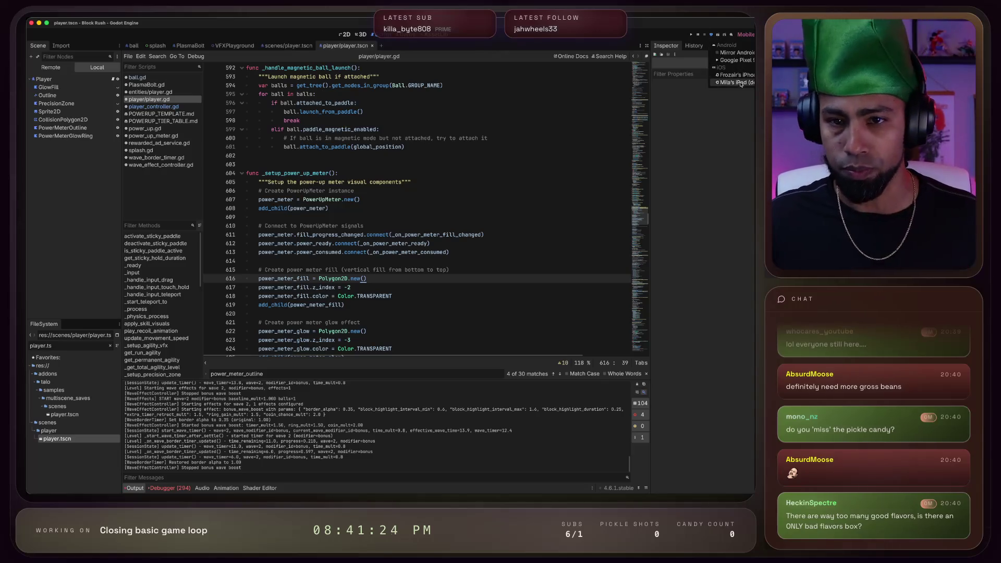
# Deploy Block Rush to the iPhone, then launch Android Studio through Spotlight
pyautogui.click(736, 75)
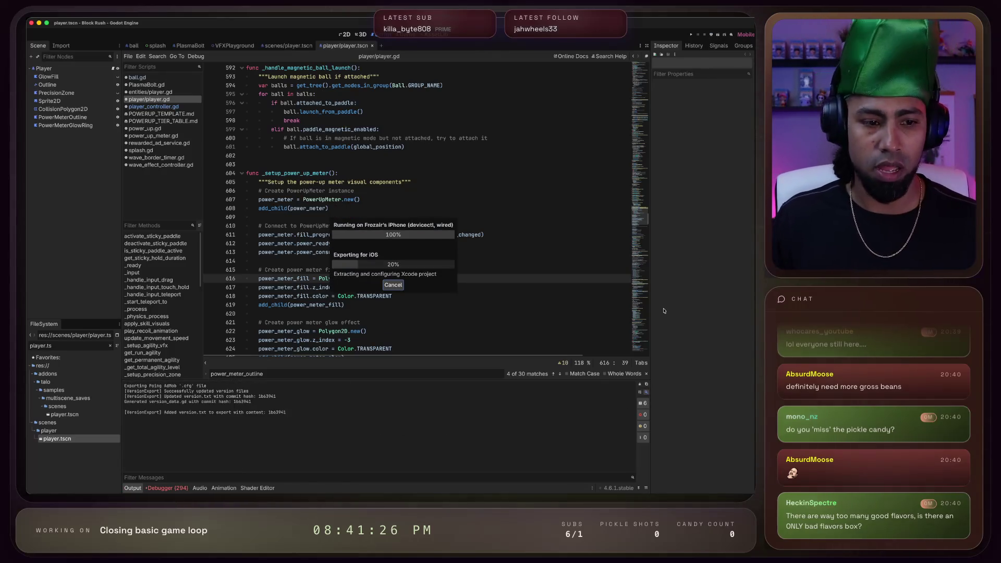
pyautogui.press('super+Tab')
pyautogui.press('super+space')
pyautogui.write('a')
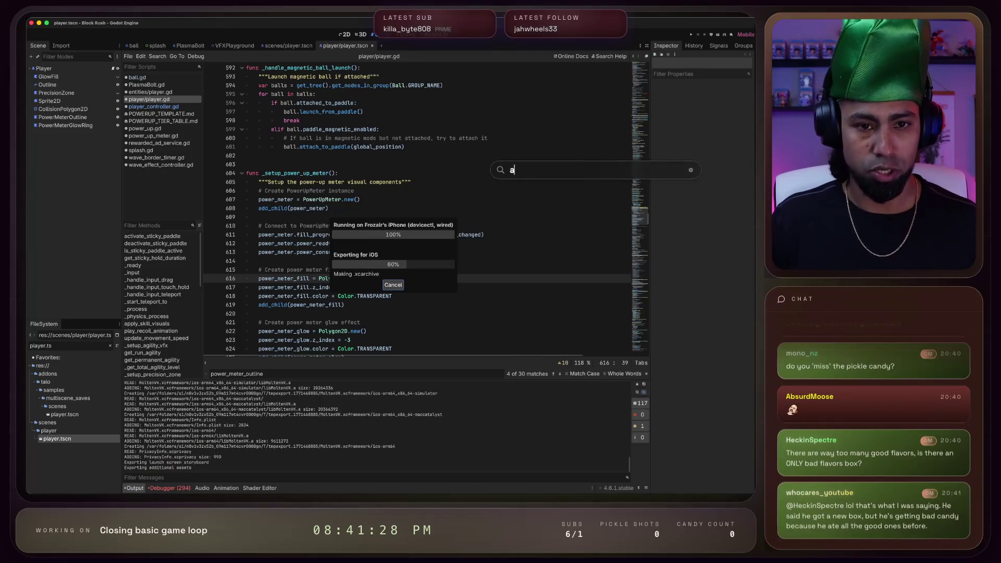
pyautogui.press('Return')
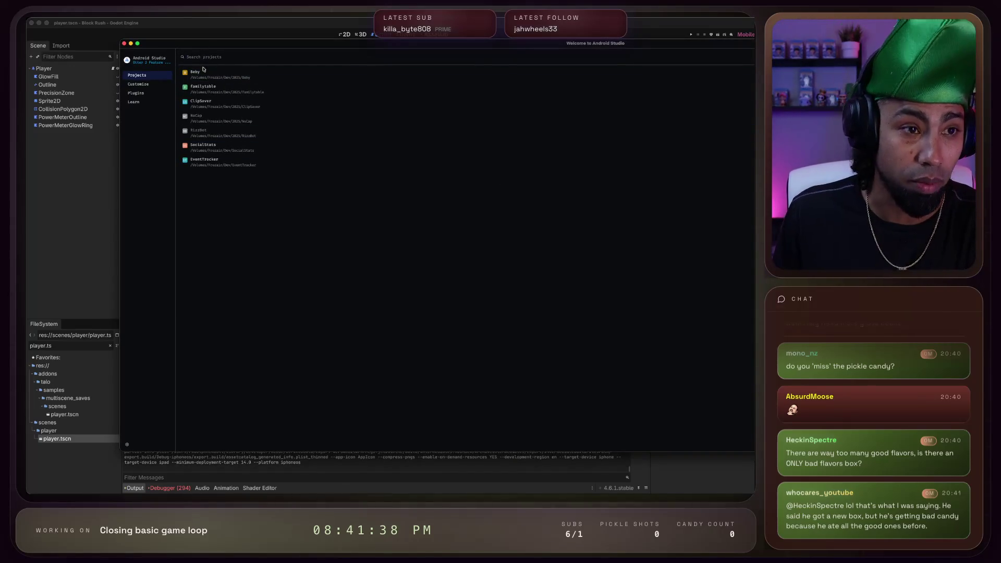
# Open the Baby project out of full screen, skip the lofi video's ad, and return to Android Studio
pyautogui.click(203, 73)
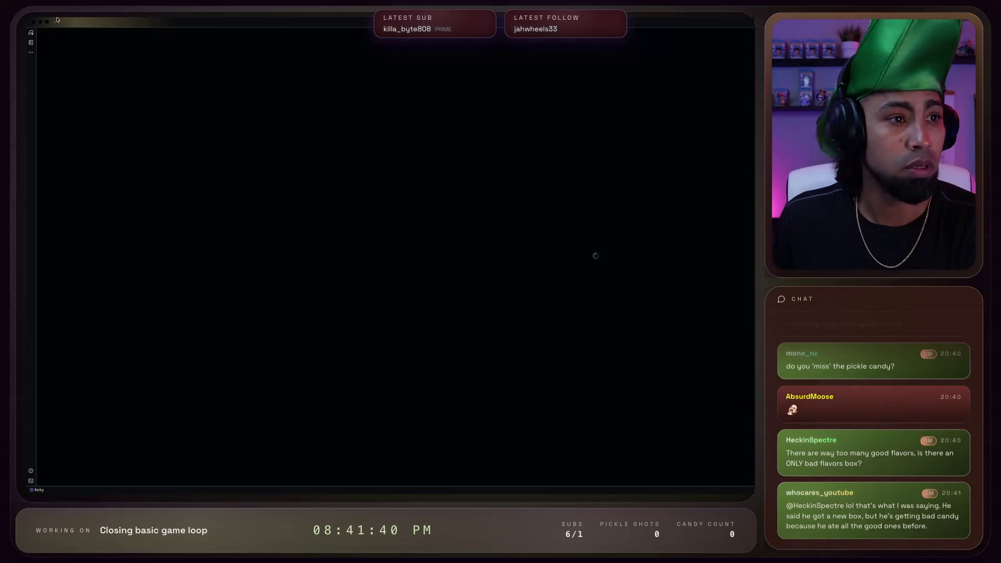
pyautogui.click(48, 23)
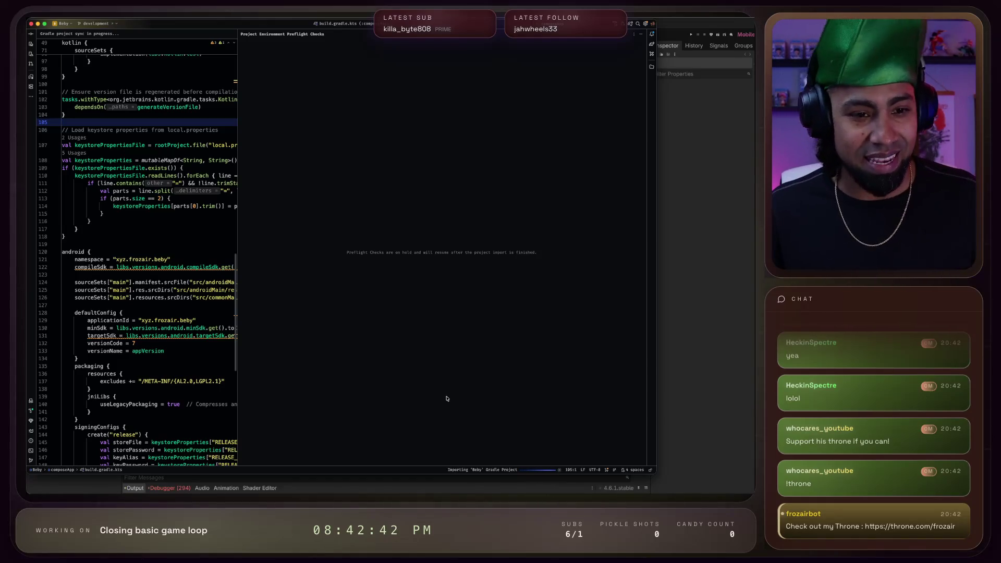
pyautogui.hotkey('ctrl', 'Up')
pyautogui.click(574, 235)
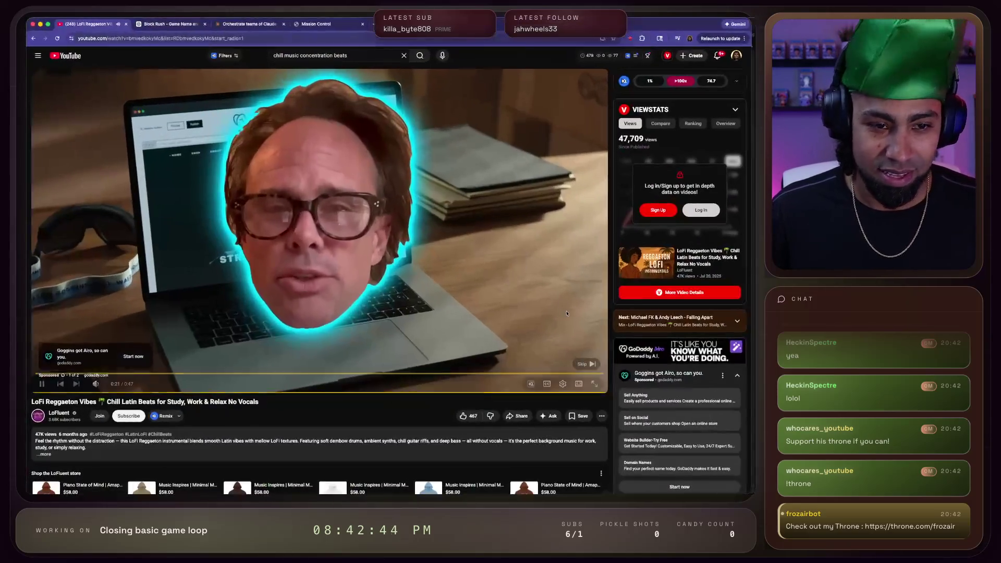
pyautogui.click(587, 364)
pyautogui.hotkey('ctrl', 'Up')
pyautogui.hotkey('ctrl', 'Up')
pyautogui.hotkey('ctrl', 'Up')
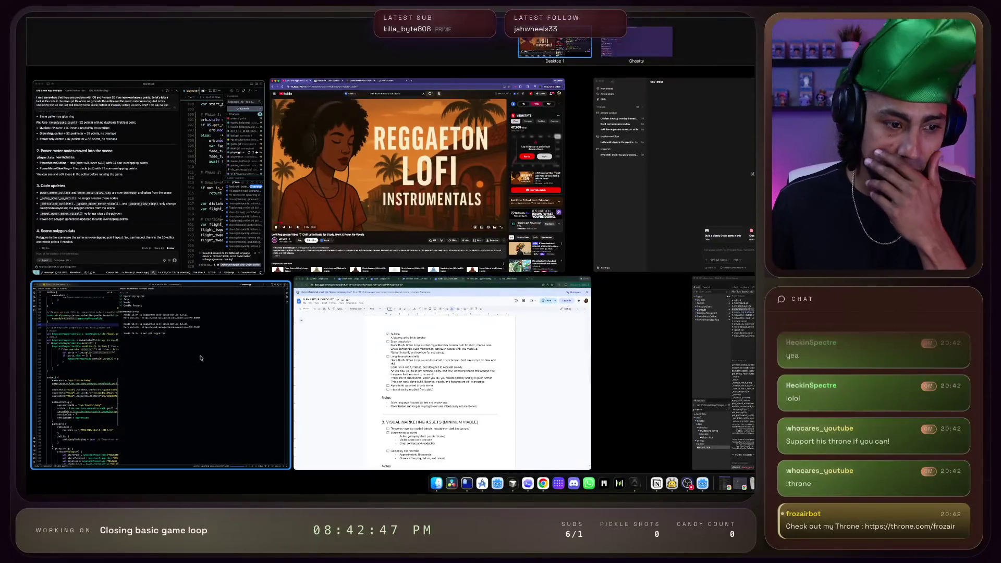
pyautogui.click(156, 365)
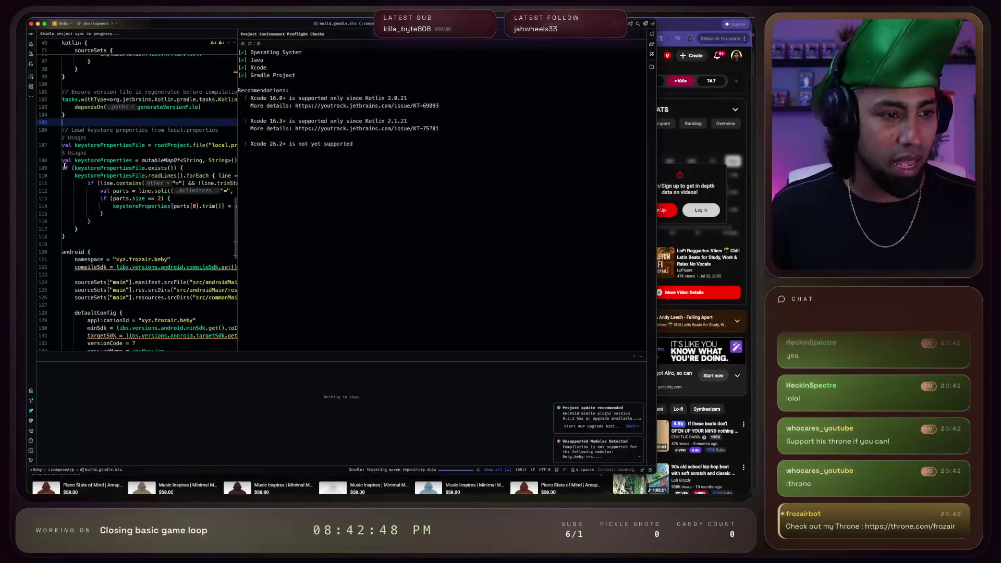
# Mirror the Pixel 9 Pro API 36.1 in a floating Running Devices window, then return to the BlockRush code
pyautogui.click(31, 44)
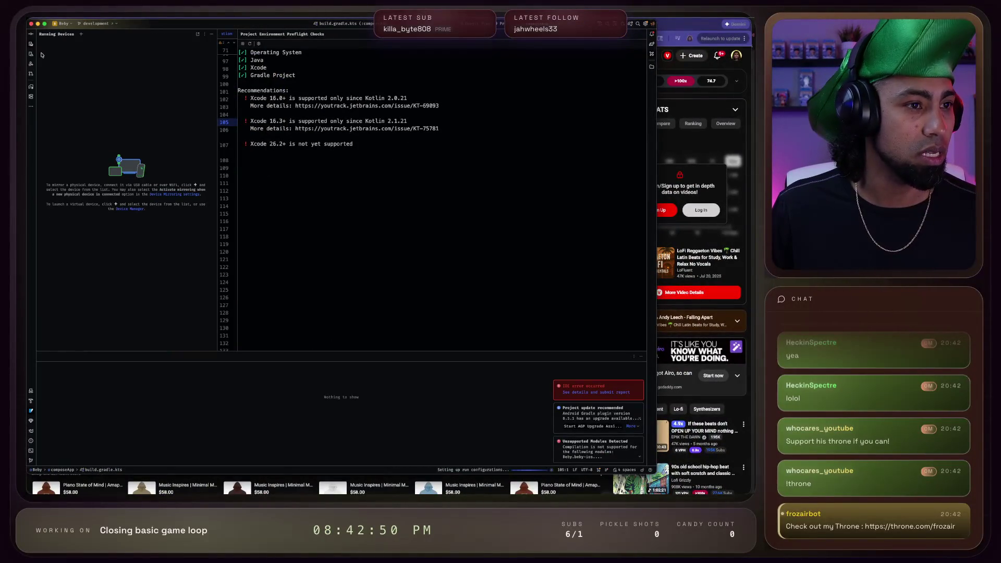
pyautogui.click(82, 34)
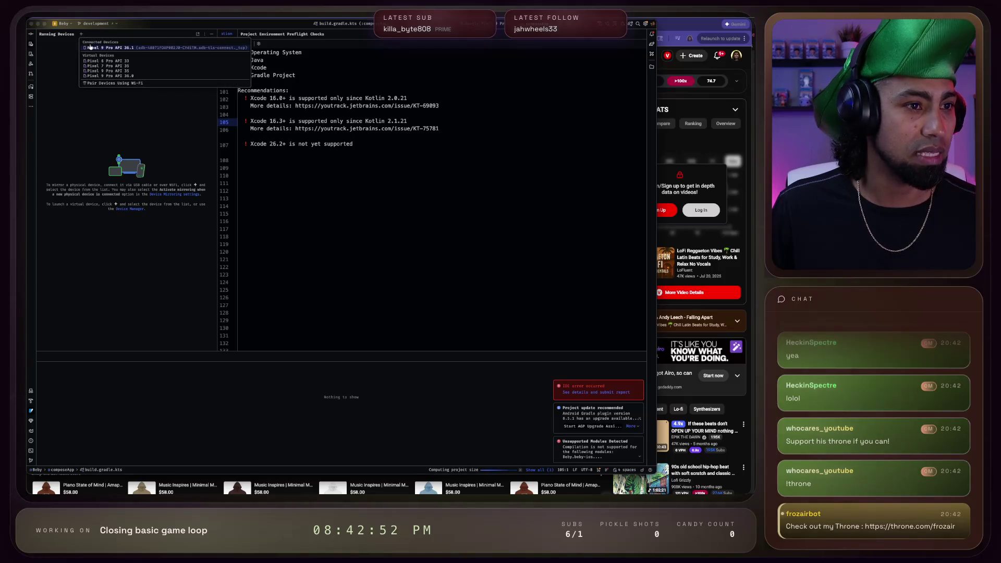
pyautogui.click(110, 46)
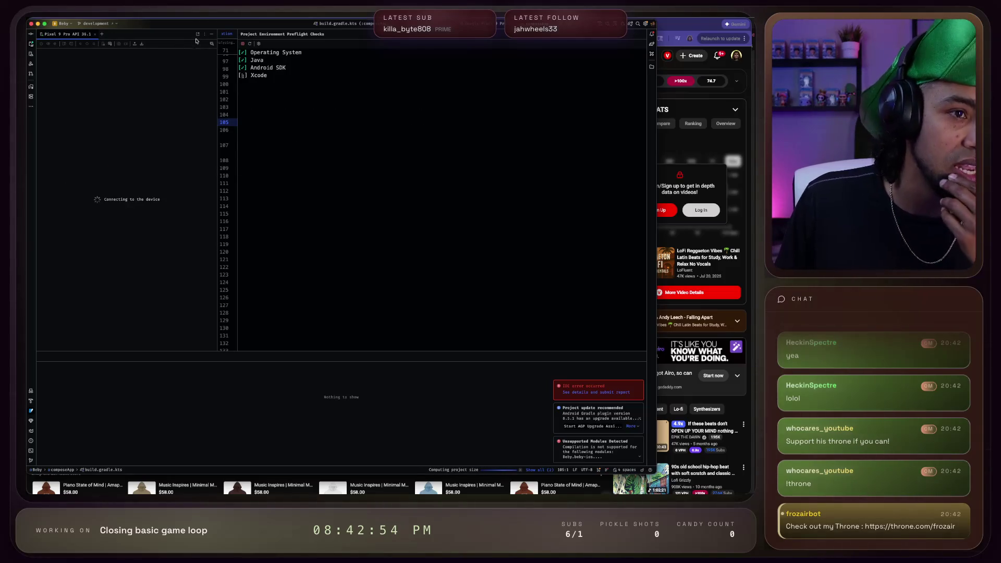
pyautogui.click(198, 34)
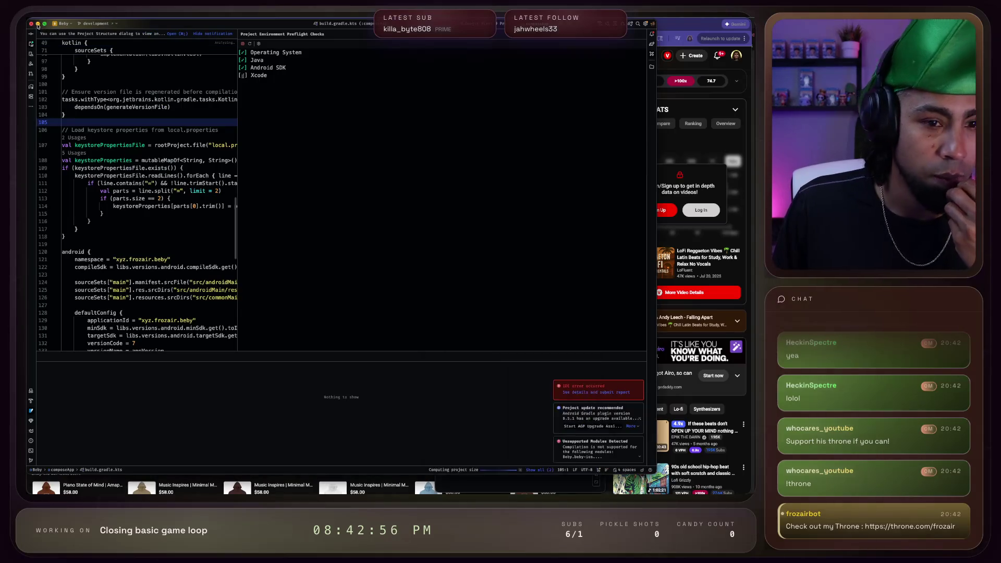
pyautogui.press('super+Tab')
pyautogui.press('super+Tab')
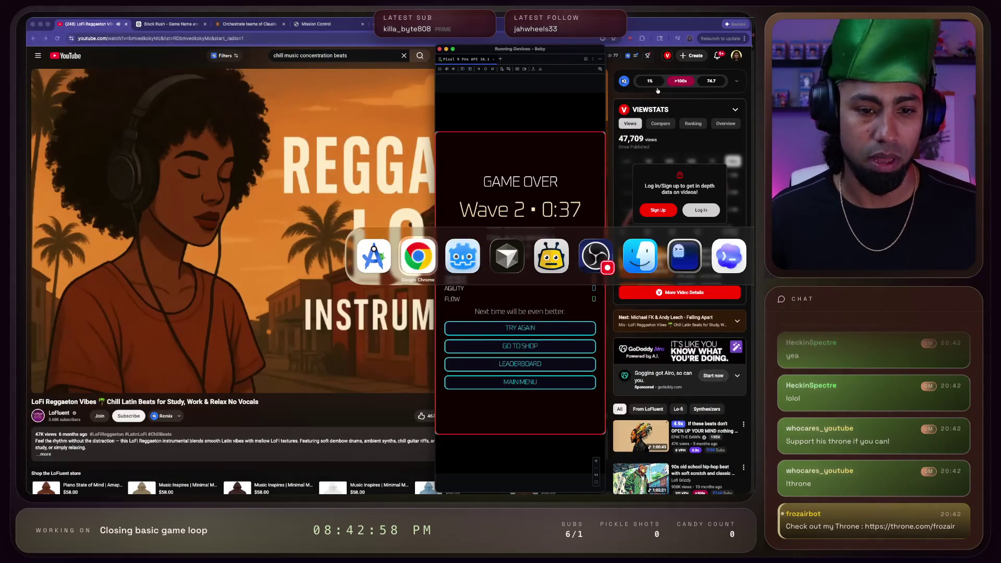
pyautogui.press('super+Tab')
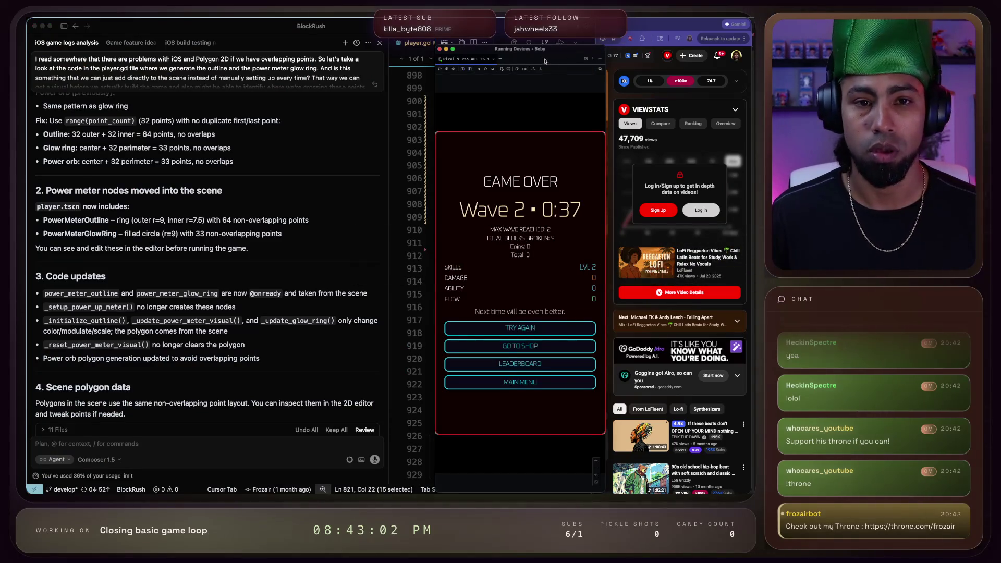
# Drag the phone mirror window right to uncover Cursor's editor and Changes panel
pyautogui.moveTo(545, 61)
pyautogui.mouseDown()
pyautogui.moveTo(683, 50)
pyautogui.moveTo(697, 34)
pyautogui.mouseUp()
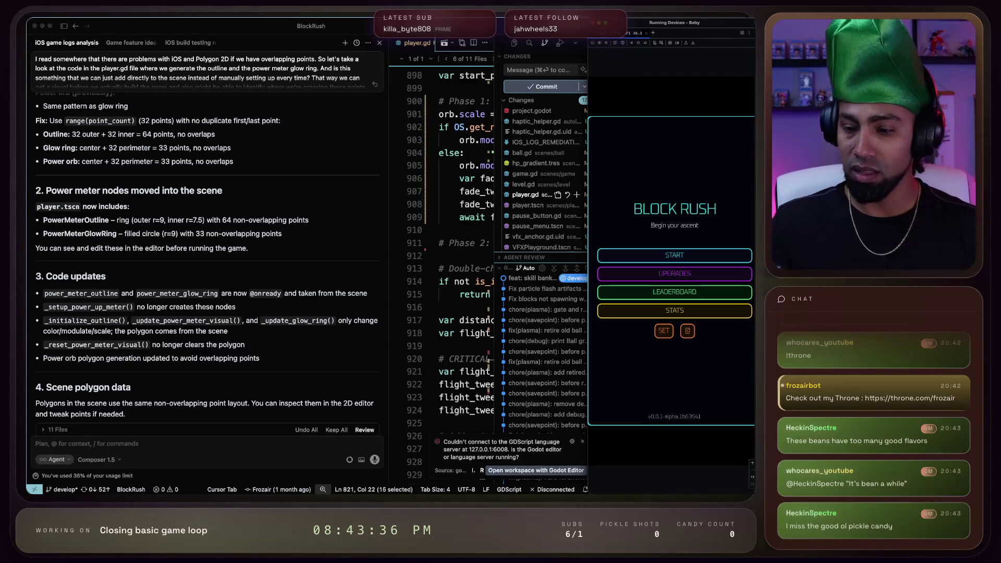
# Start a new Block Rush game on the mirrored phone, then switch to Godot
pyautogui.click(674, 255)
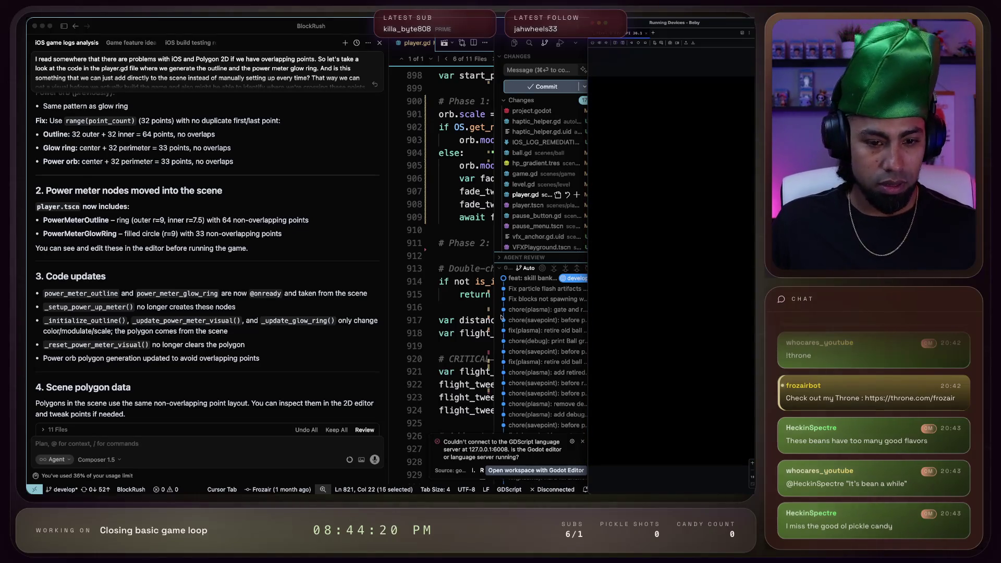
pyautogui.press('super+Tab')
pyautogui.press('super+Tab')
pyautogui.press('super+Tab')
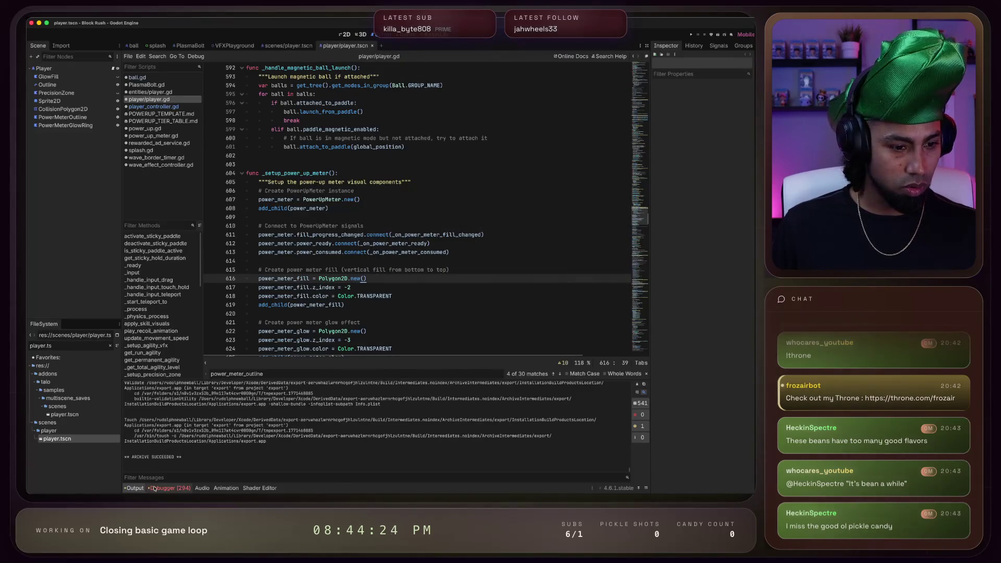
# Scroll through player.gd's power meter setup code in Godot, then move to another app
pyautogui.scroll(-5, 292, 469)
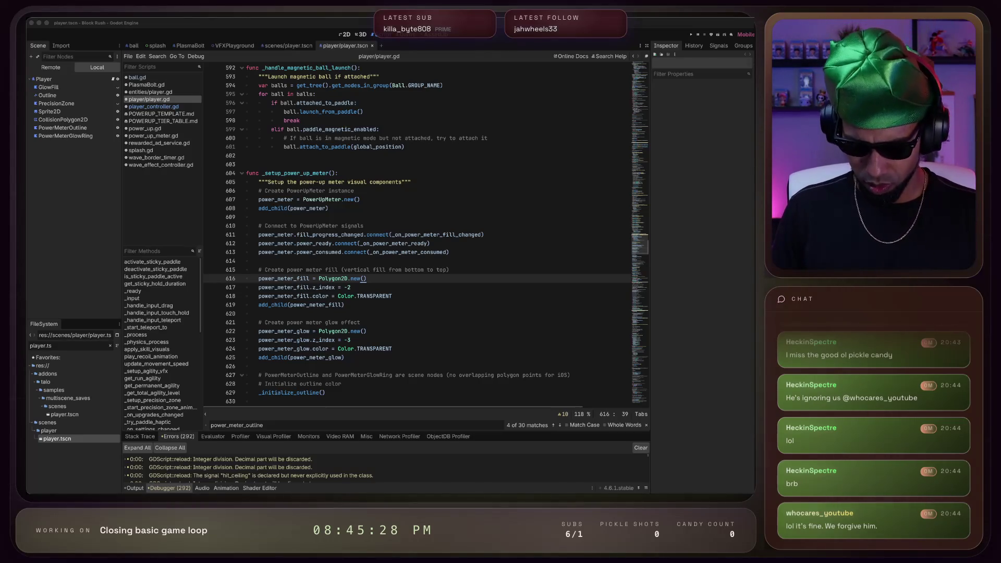
pyautogui.press('super+Tab')
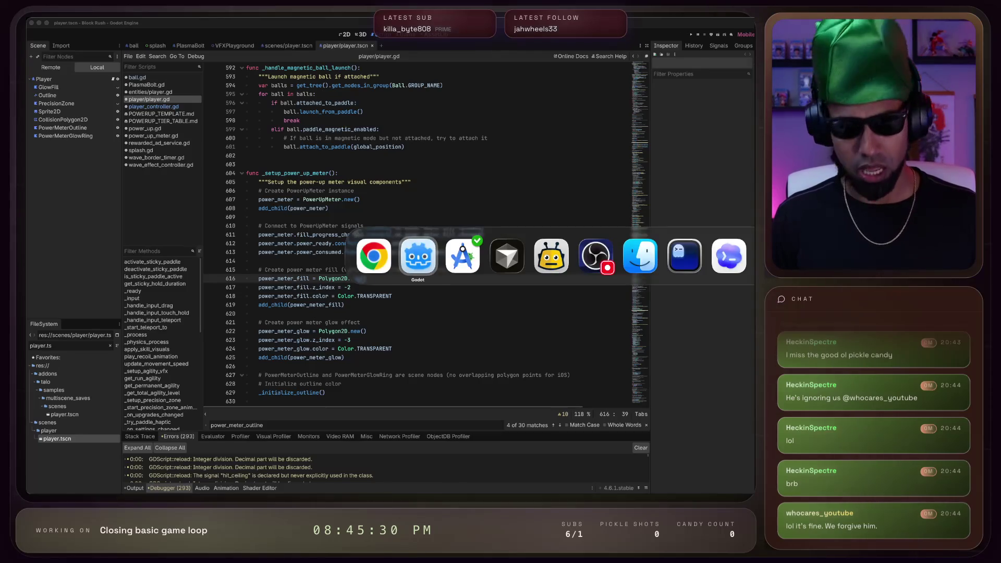
# Watch the mirrored game reach the LEVEL UP! screen after Wave 2, then return to Cursor
pyautogui.press('super+Tab')
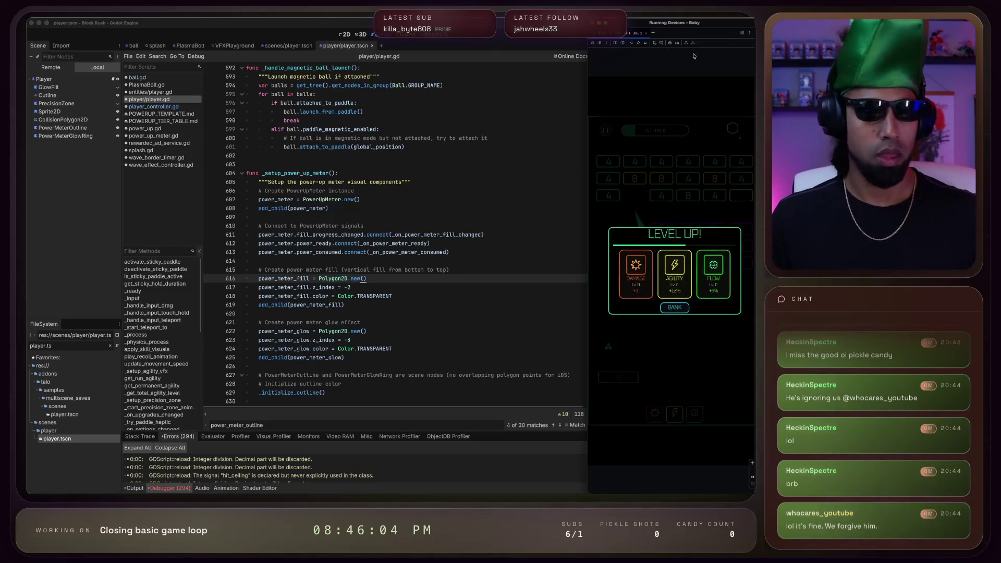
pyautogui.press('super+Tab')
pyautogui.press('super+Tab')
pyautogui.press('super+Tab')
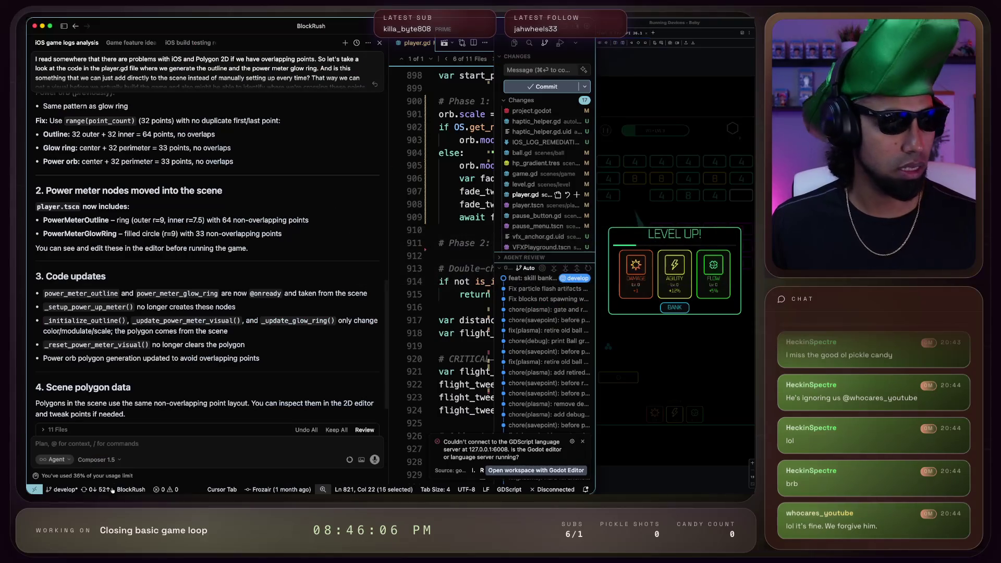
# Ask the agent to shrink the launch orb to the power meter circle and disable haptics by default
pyautogui.hotkey('alt', 'space')
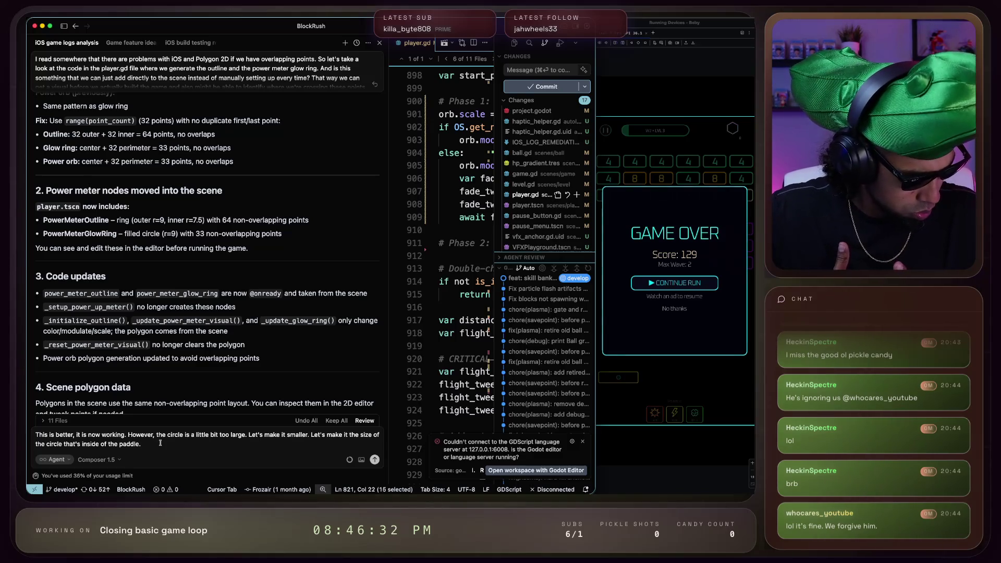
pyautogui.hotkey('alt', 'space')
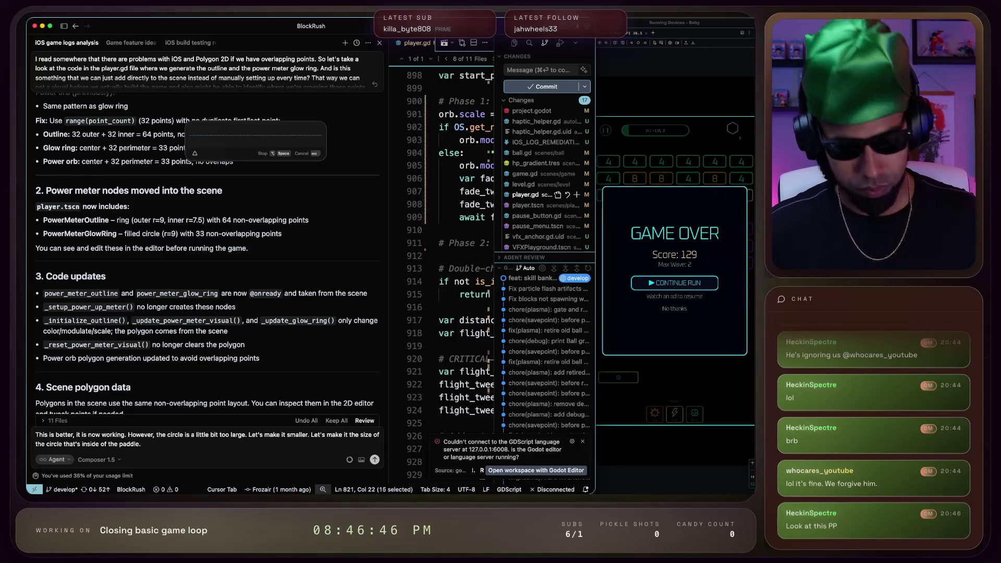
pyautogui.hotkey('alt', 'space')
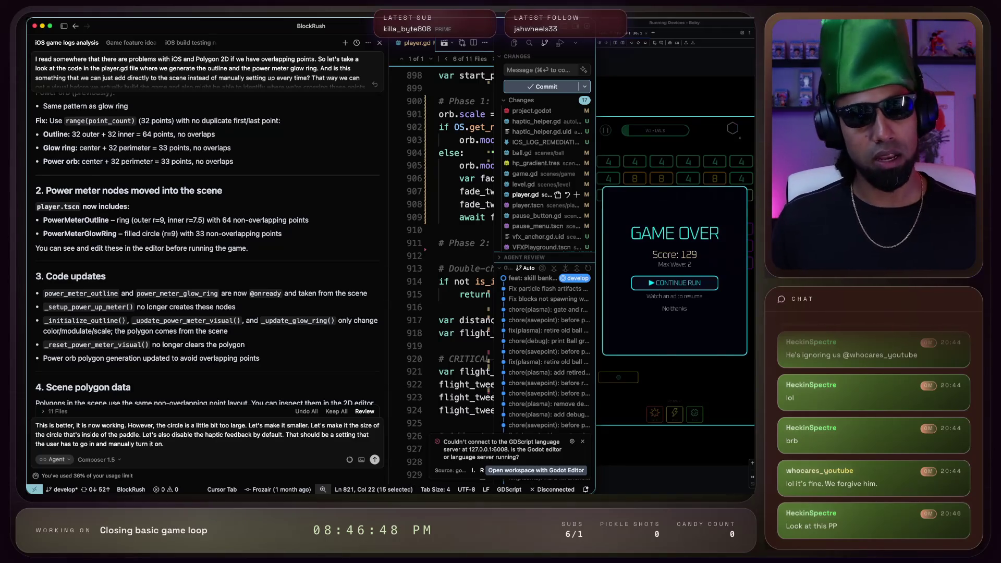
pyautogui.press('Return')
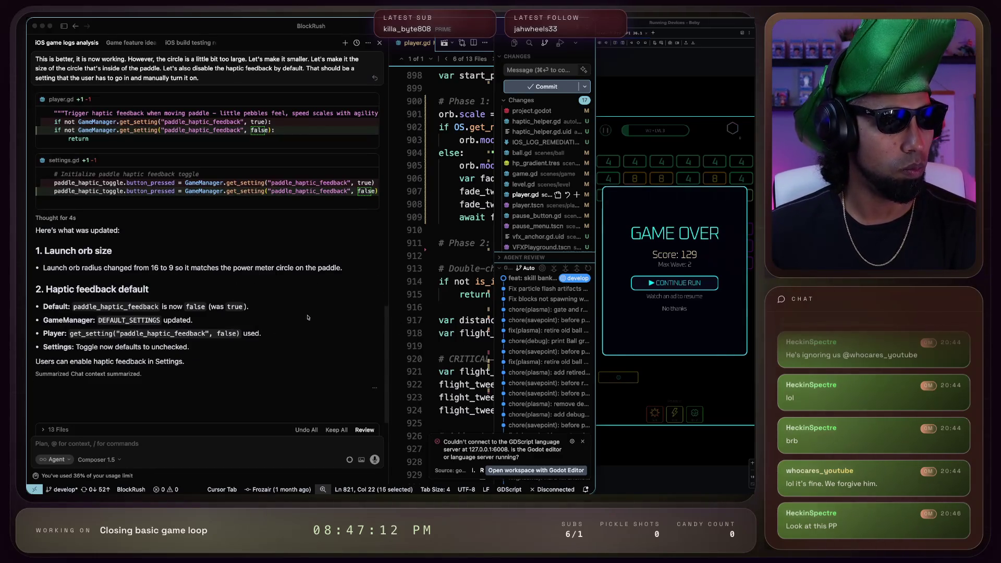
# Review the launch orb radius change in the summary, then reload player.gd in Godot
pyautogui.moveTo(135, 269); pyautogui.dragTo(268, 268)
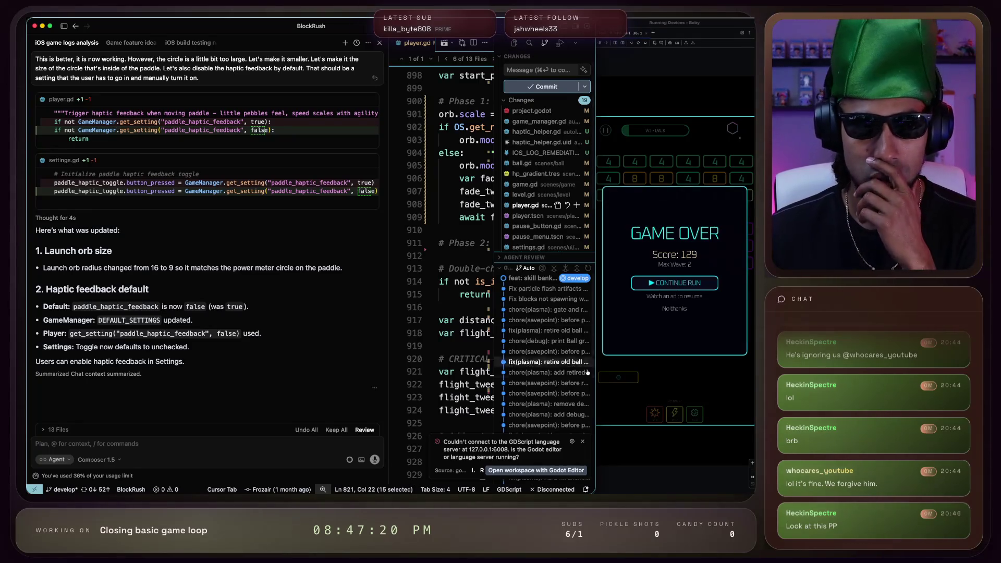
pyautogui.click(698, 471)
pyautogui.press('super+Tab')
pyautogui.press('super+Tab')
pyautogui.press('super+Tab')
pyautogui.press('super+Tab')
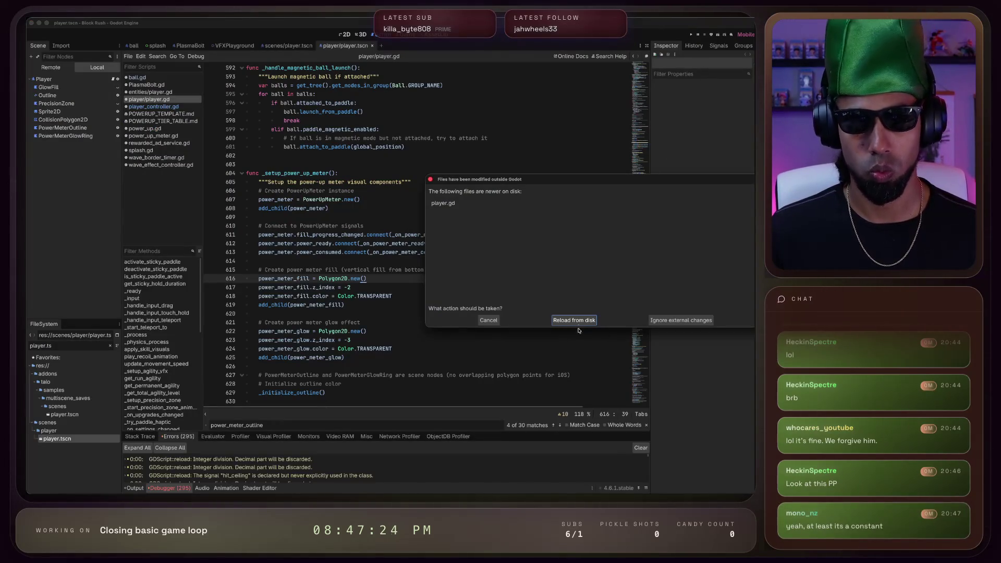
pyautogui.click(585, 320)
pyautogui.click(582, 321)
# Load the edited player.gd from disk and run the iOS export until ARCHIVE SUCCEEDED
pyautogui.press('super+Tab')
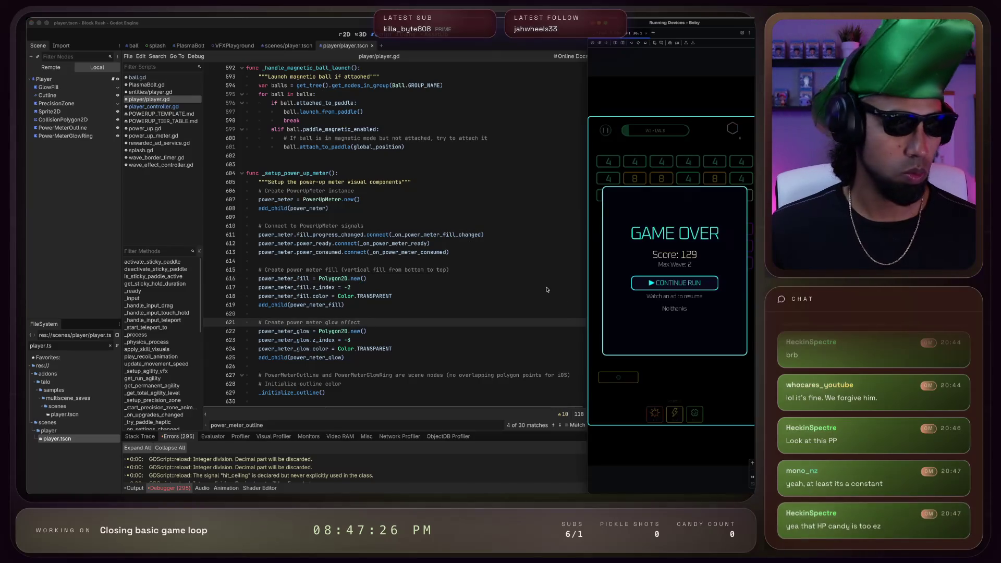
pyautogui.press('super+Tab')
pyautogui.press('super+Tab')
pyautogui.press('super+Tab')
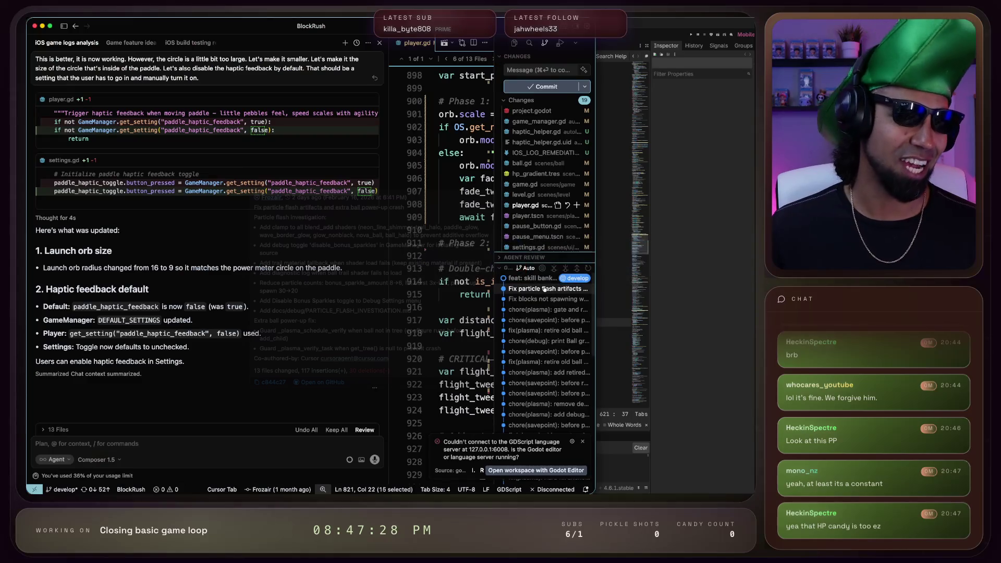
pyautogui.press('super+Tab')
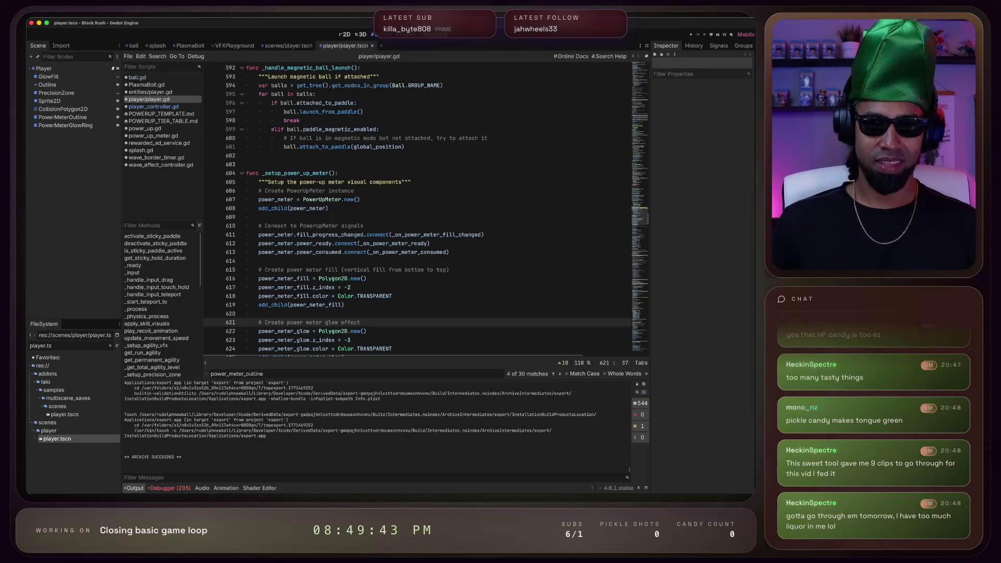
pyautogui.press('super+Tab')
pyautogui.press('super+Tab')
pyautogui.press('super+Tab')
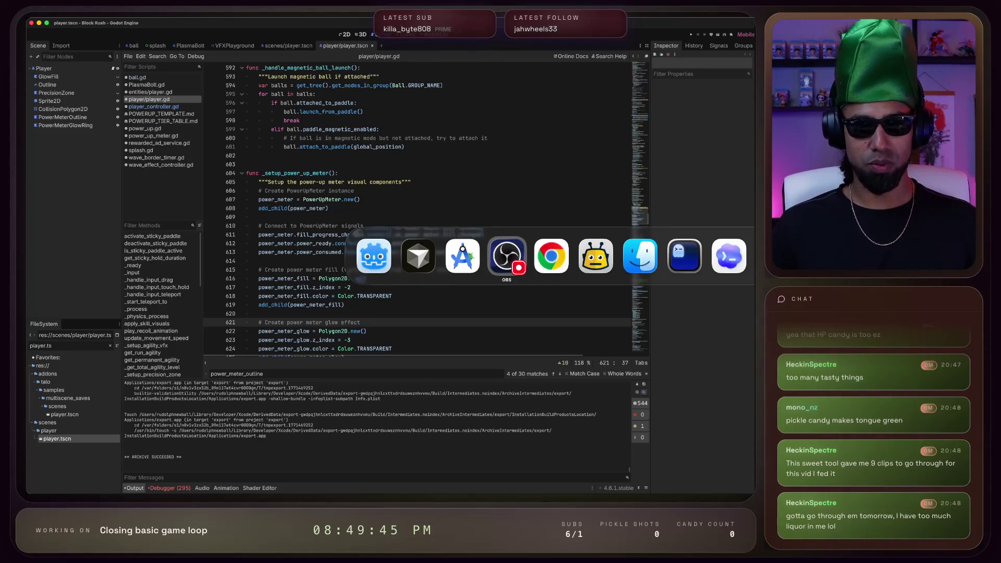
pyautogui.press('shift+super+Tab')
pyautogui.press('shift+super+Tab')
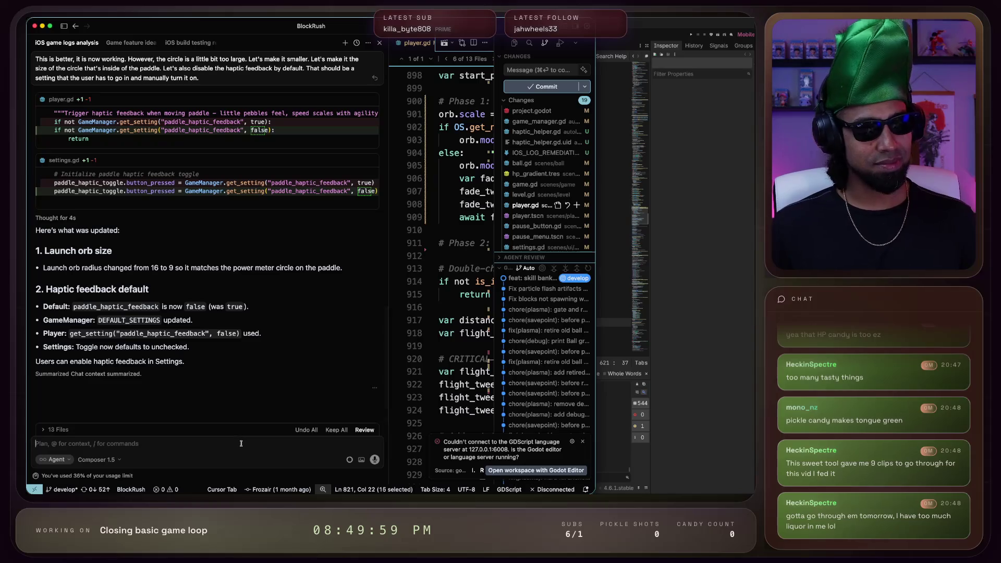
# Report to the agent that falling power-up icons stop showing after several power-ups spawn
pyautogui.hotkey('alt', 'space')
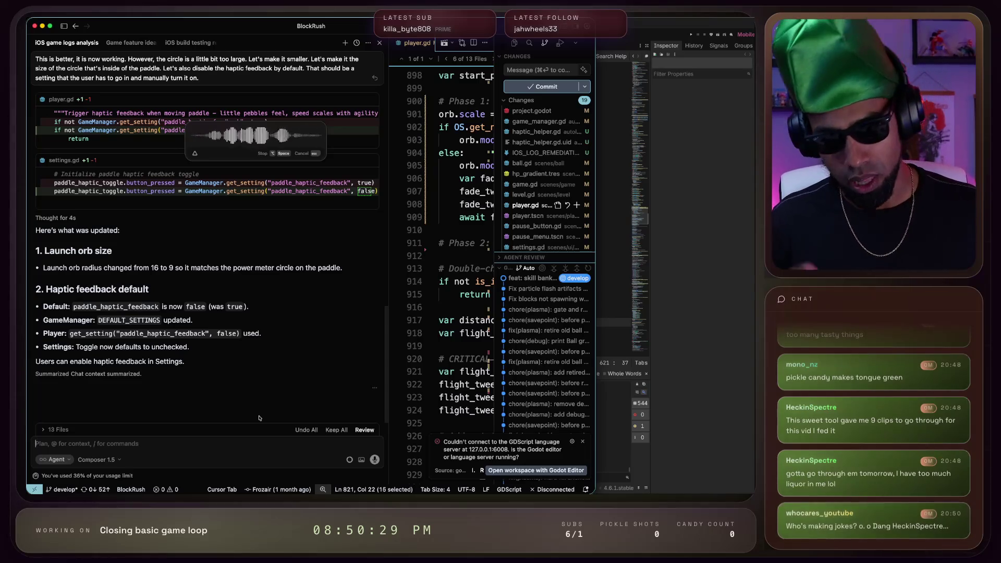
pyautogui.hotkey('alt', 'space')
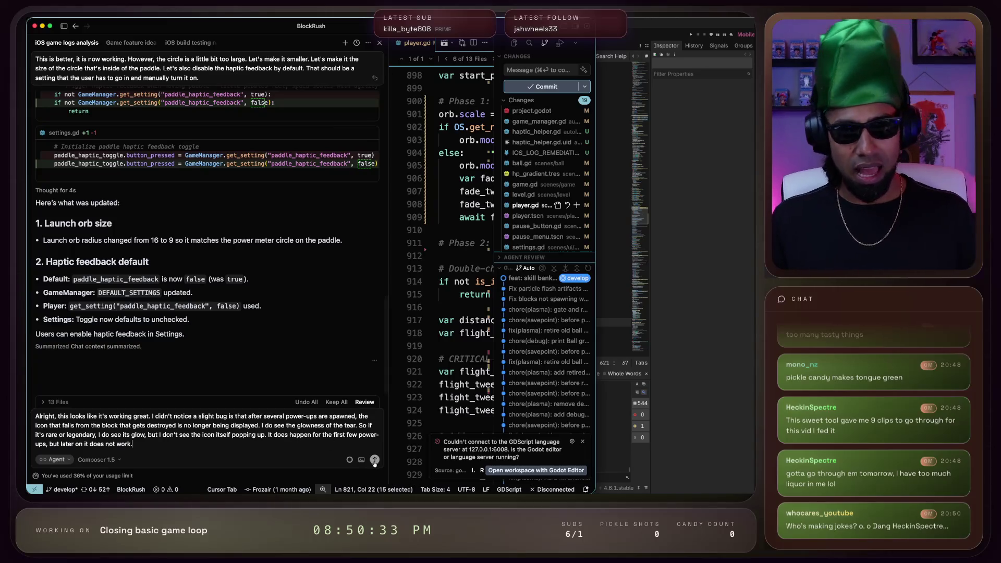
pyautogui.click(374, 459)
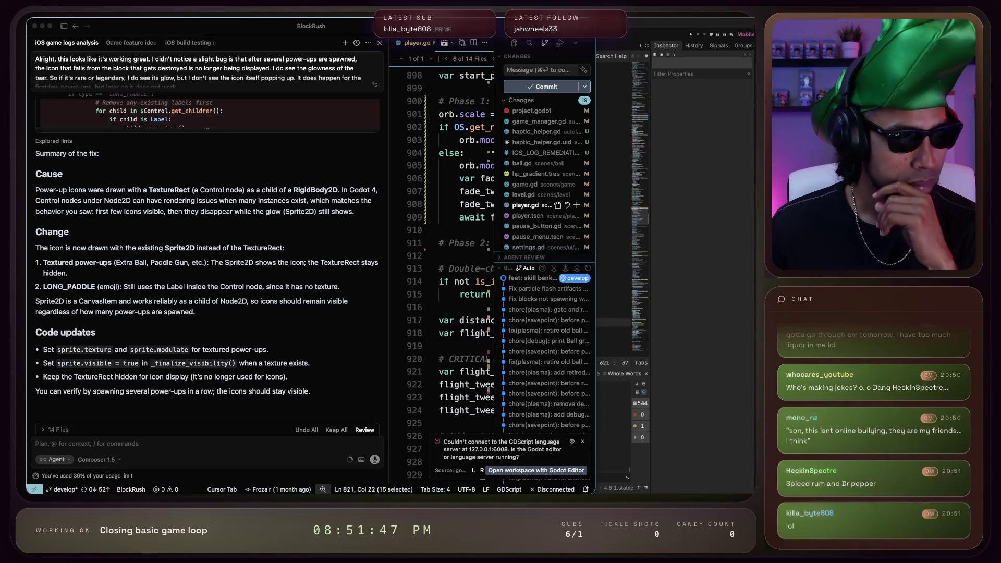
# Read the summary's explanation of drawing the icon with Sprite2D instead of TextureRect
pyautogui.moveTo(100, 249); pyautogui.dragTo(284, 250)
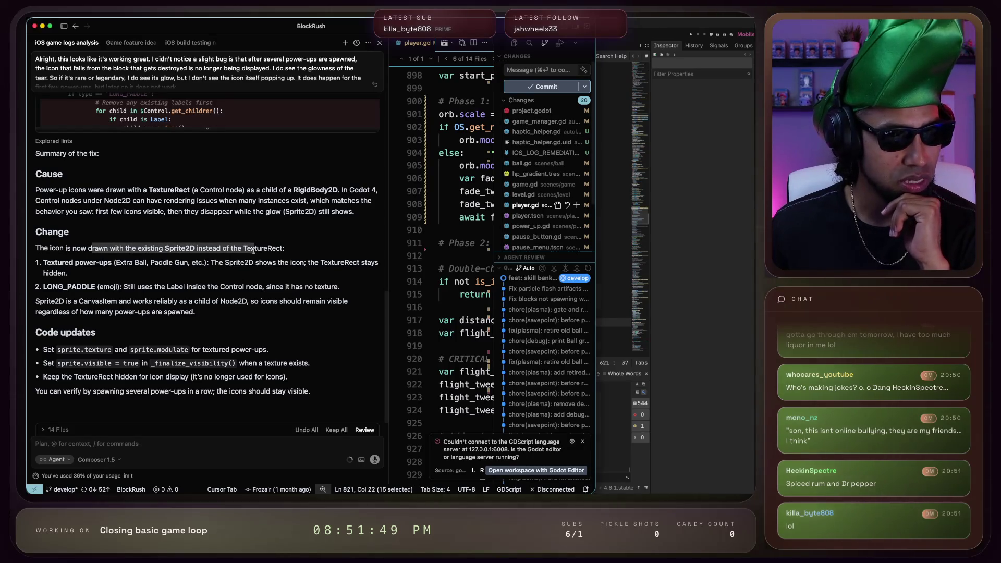
pyautogui.click(267, 249)
pyautogui.doubleClick(267, 248)
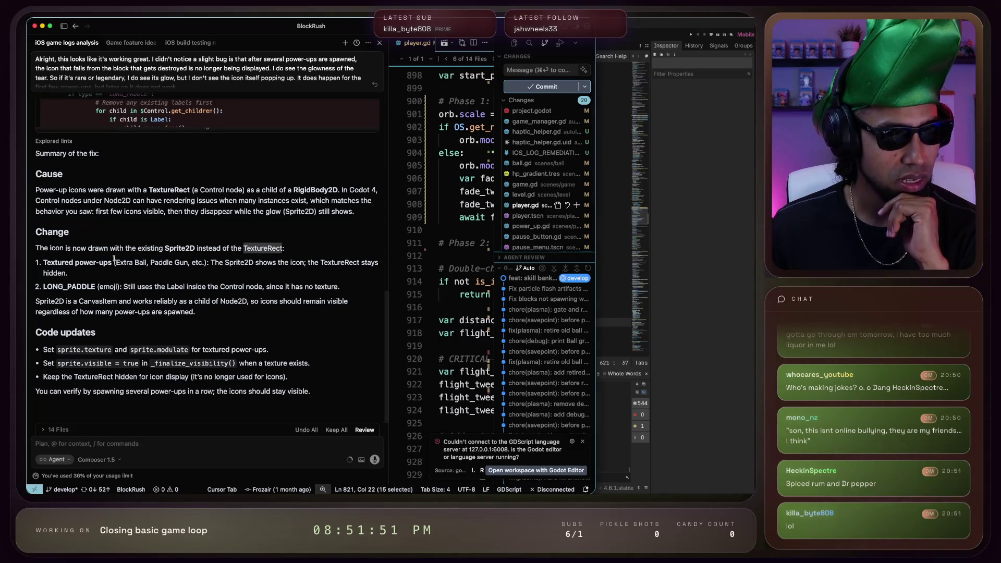
pyautogui.moveTo(210, 263); pyautogui.dragTo(289, 263)
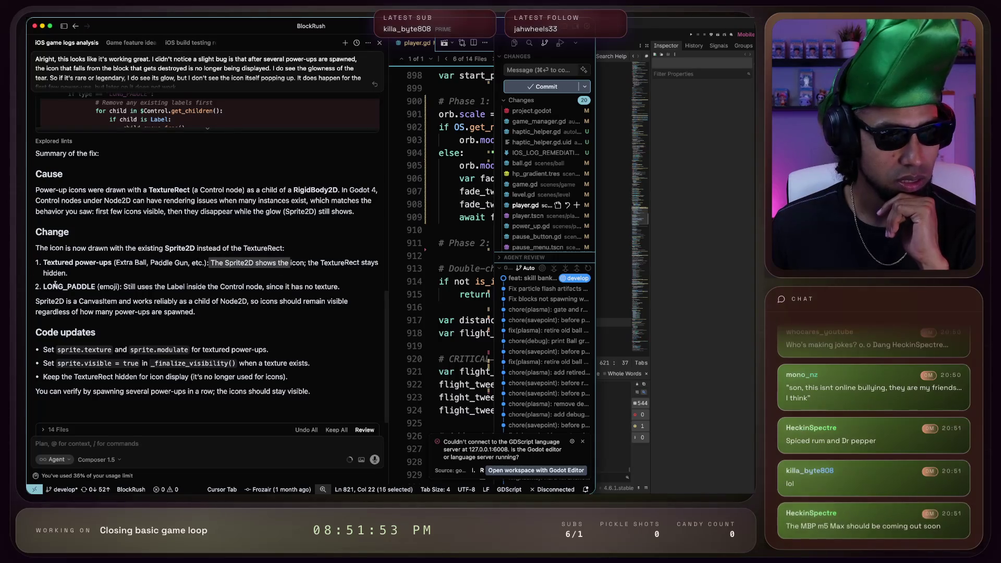
pyautogui.doubleClick(73, 285)
# Read the emoji label note, then dismiss Godot's files-modified-outside-Godot notice
pyautogui.moveTo(115, 287)
pyautogui.mouseDown()
pyautogui.moveTo(263, 287)
pyautogui.moveTo(289, 302)
pyautogui.mouseUp()
pyautogui.click(254, 295)
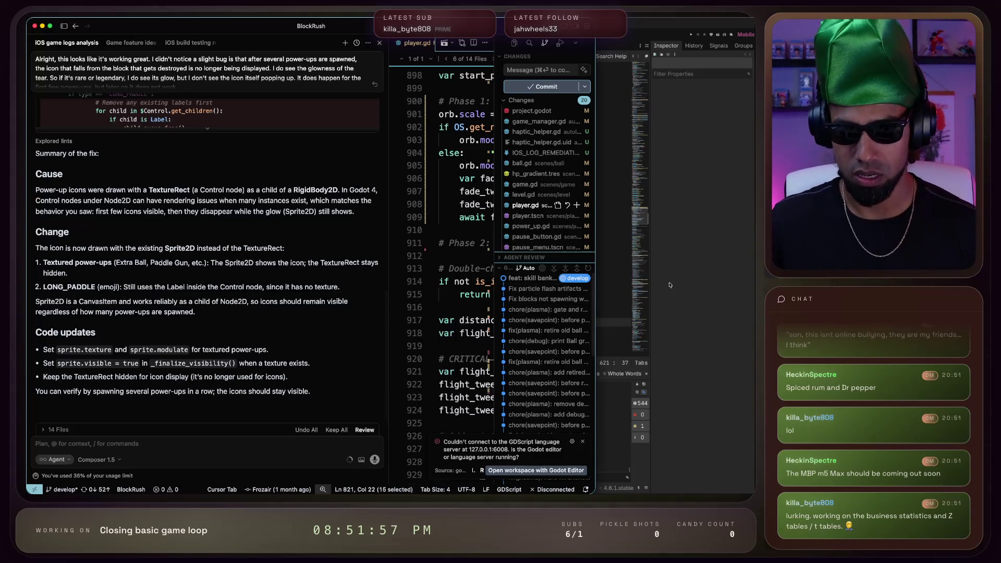
pyautogui.click(718, 132)
pyautogui.click(578, 316)
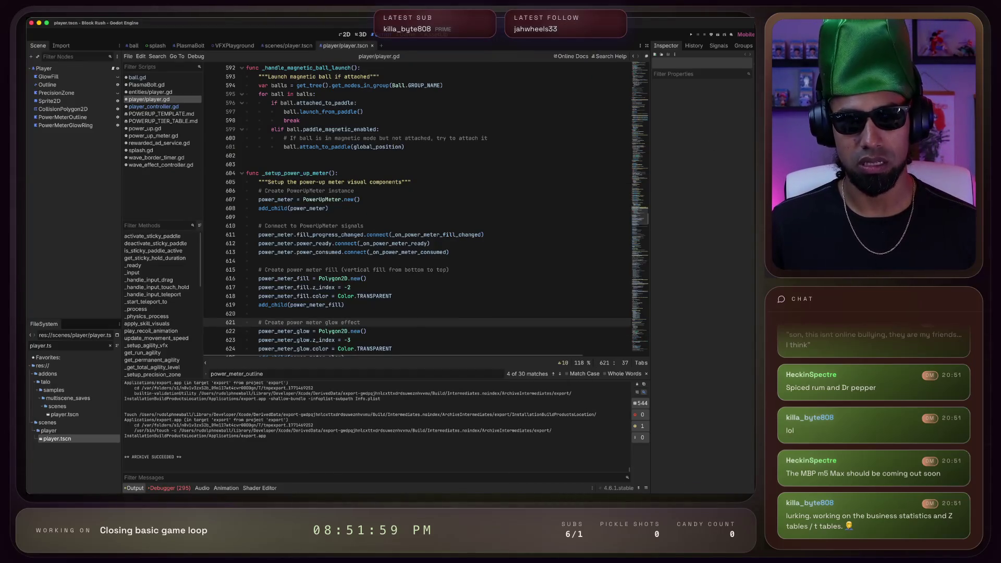
# Export and run the updated Block Rush build on the connected iPhone via remote deploy
pyautogui.click(711, 34)
pyautogui.click(736, 75)
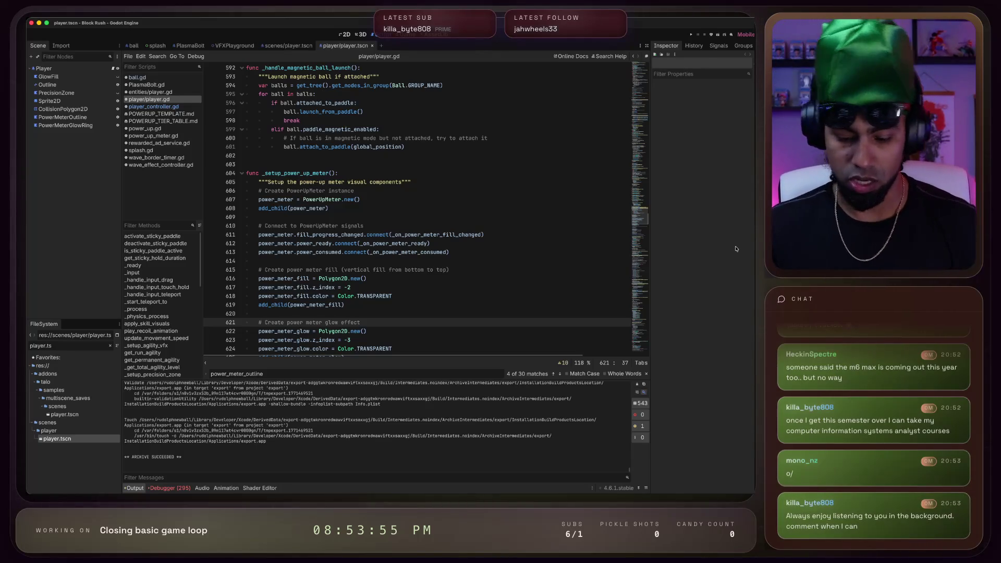
pyautogui.press('super+Tab')
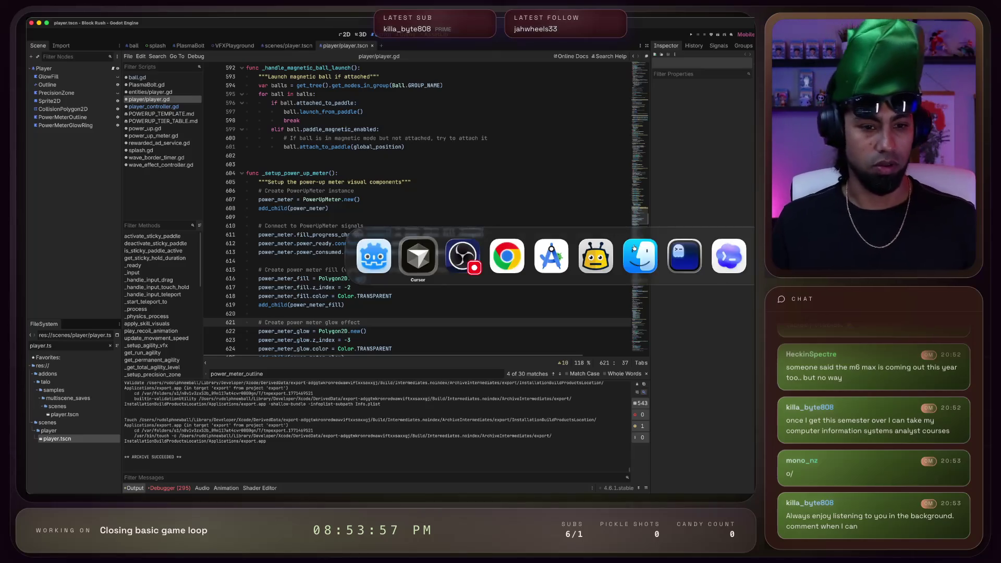
# Send the agent a dictated complaint that power-up icons are too huge, prompting 40×40 scaling
pyautogui.click(418, 255)
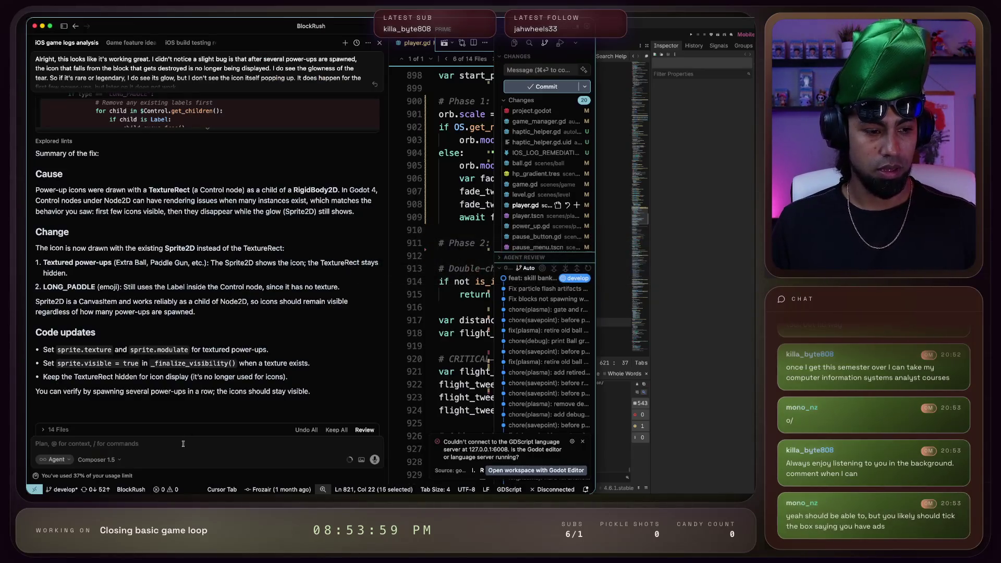
pyautogui.hotkey('alt', 'space')
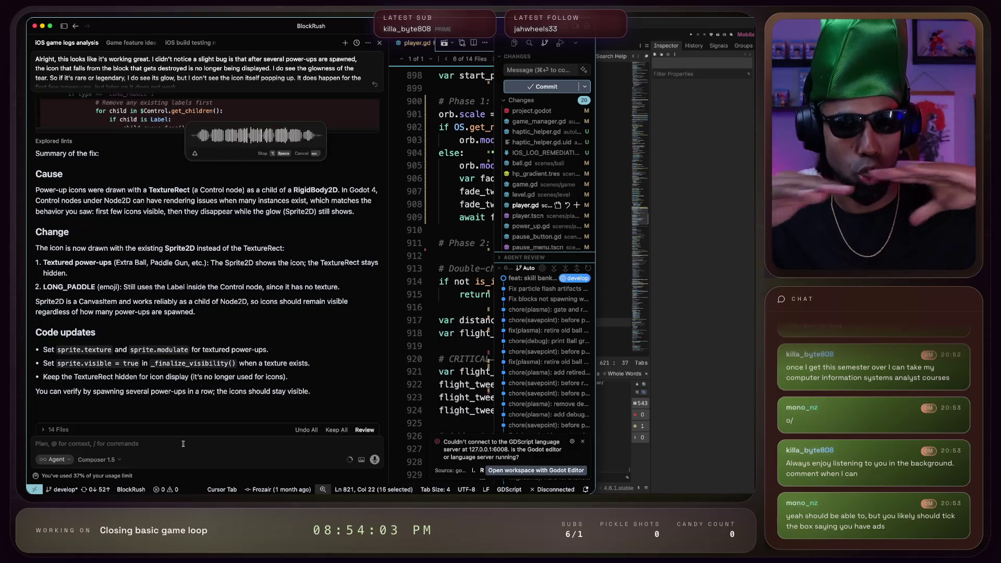
pyautogui.hotkey('alt', 'space')
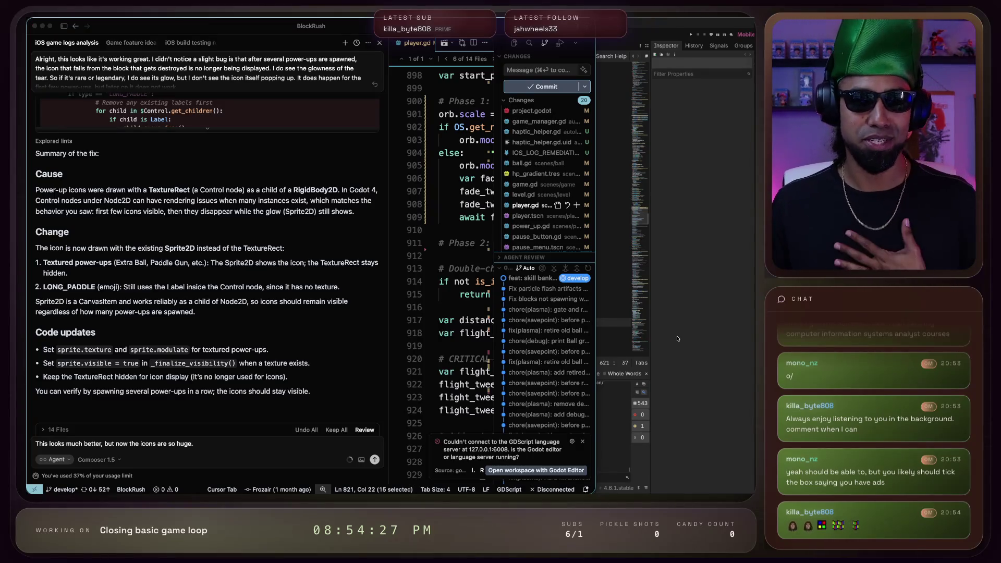
pyautogui.click(197, 443)
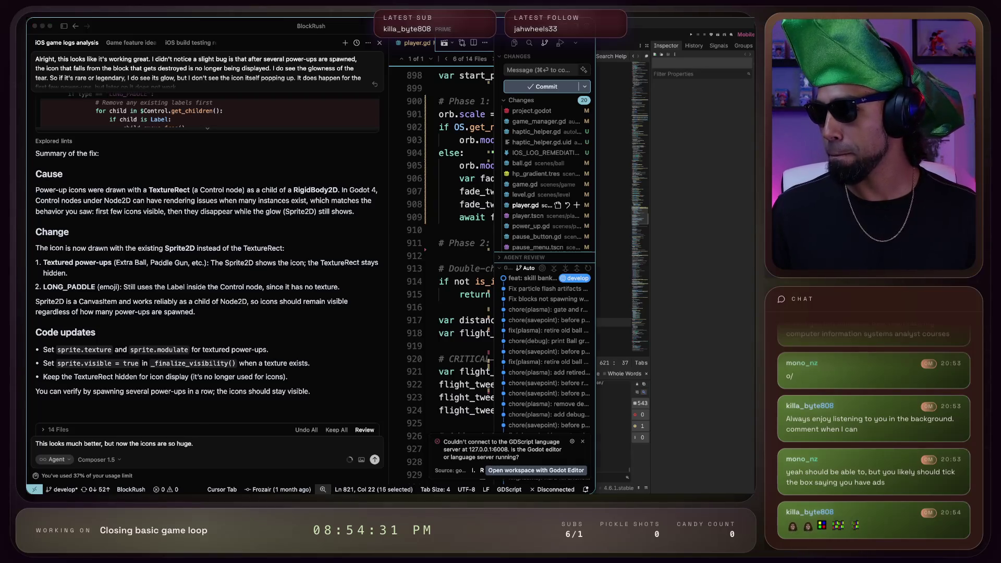
pyautogui.click(144, 446)
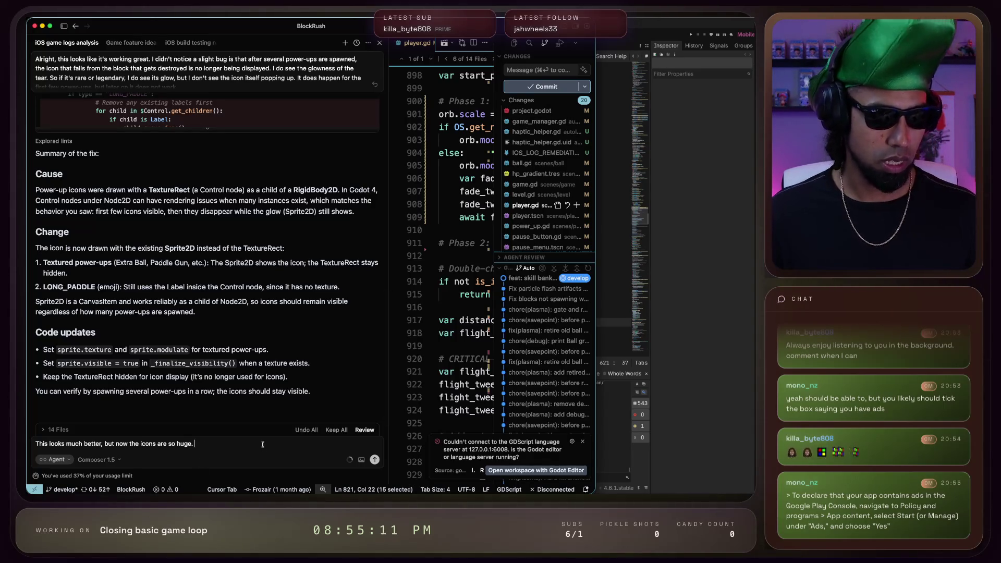
pyautogui.press('Return')
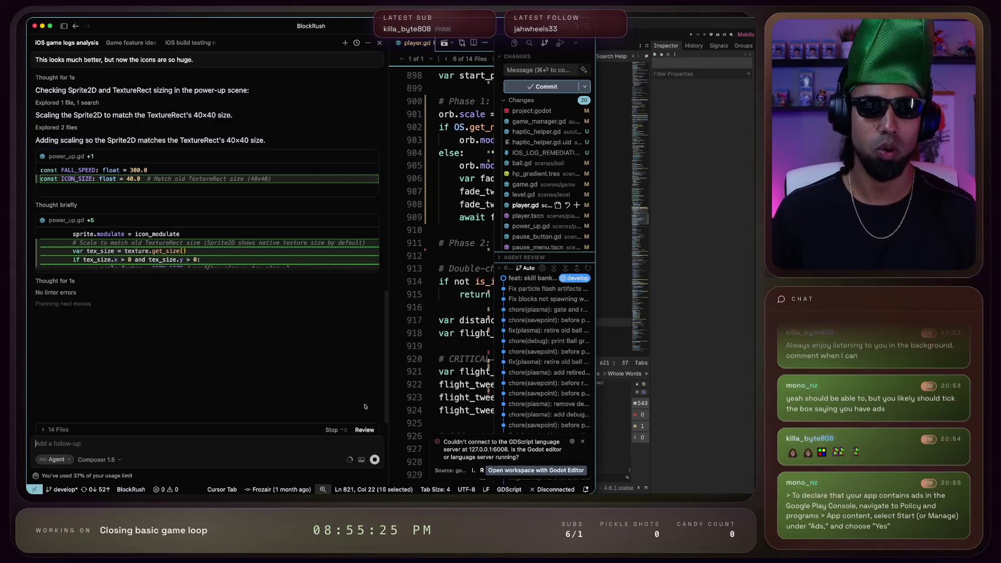
pyautogui.hotkey('ctrl', 'Up')
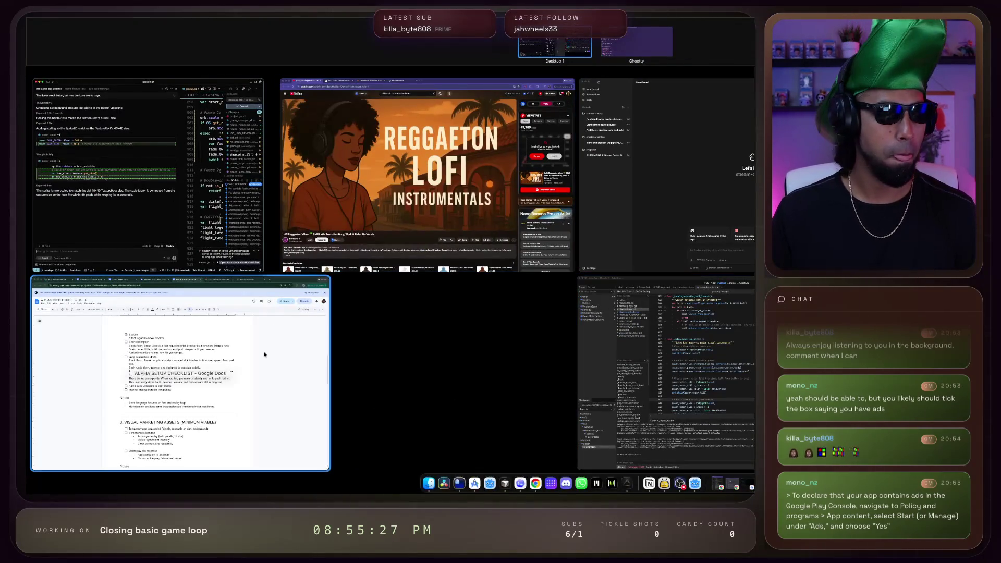
# Move from the alpha setup checklist doc to the Statistics | Block Rush tab
pyautogui.click(177, 376)
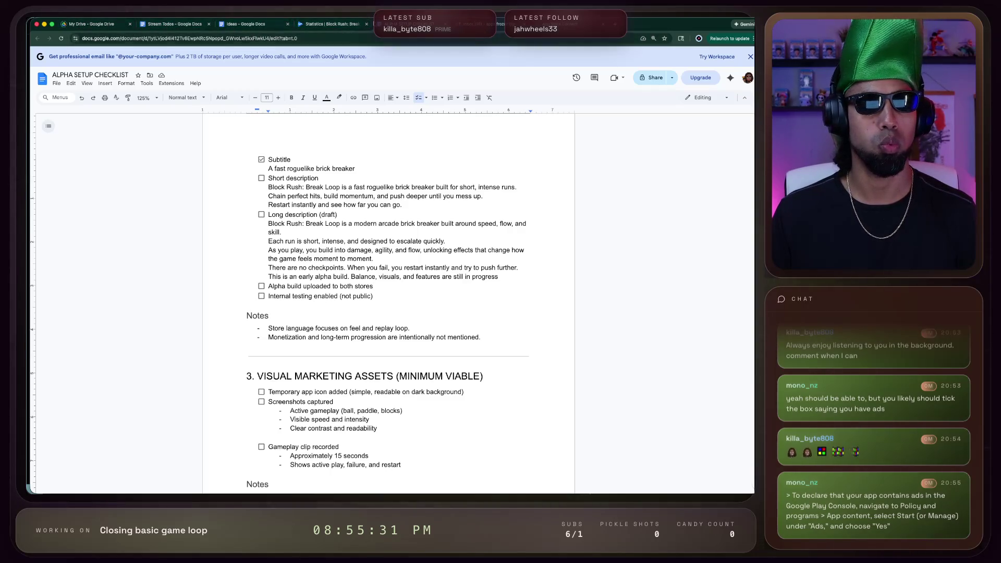
pyautogui.click(328, 24)
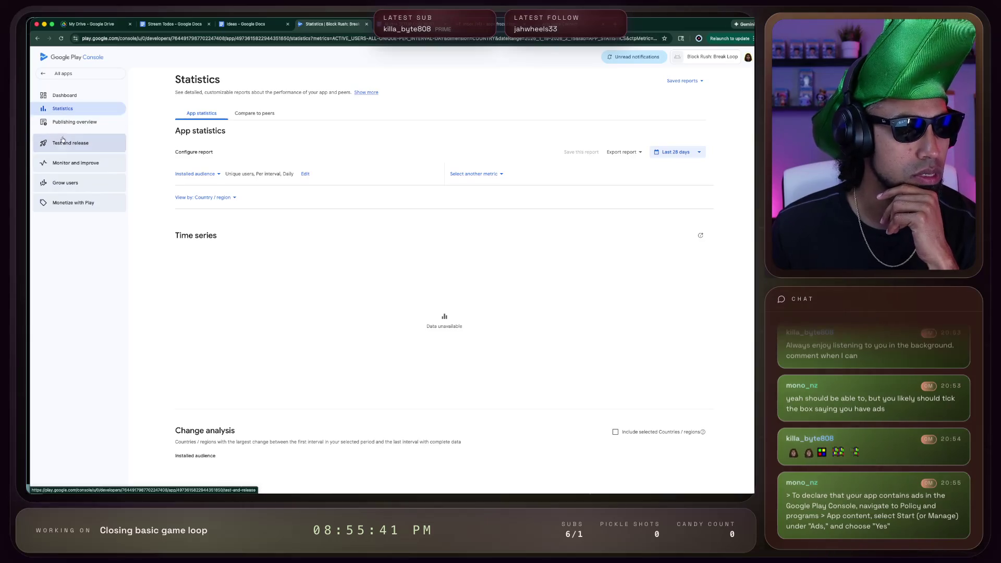
# Under Policy and programs > App content, declare Yes for Ads and save
pyautogui.click(67, 185)
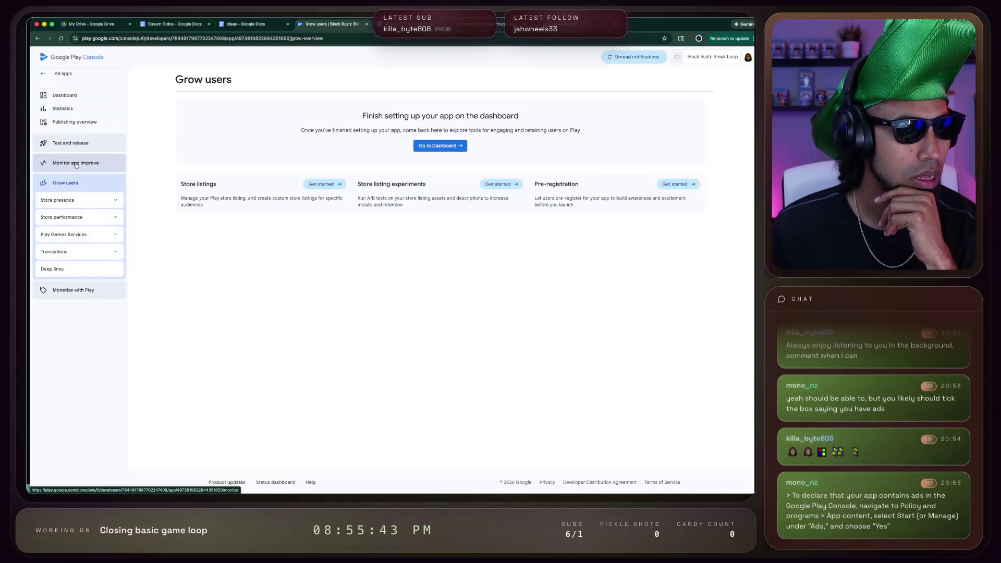
pyautogui.click(77, 164)
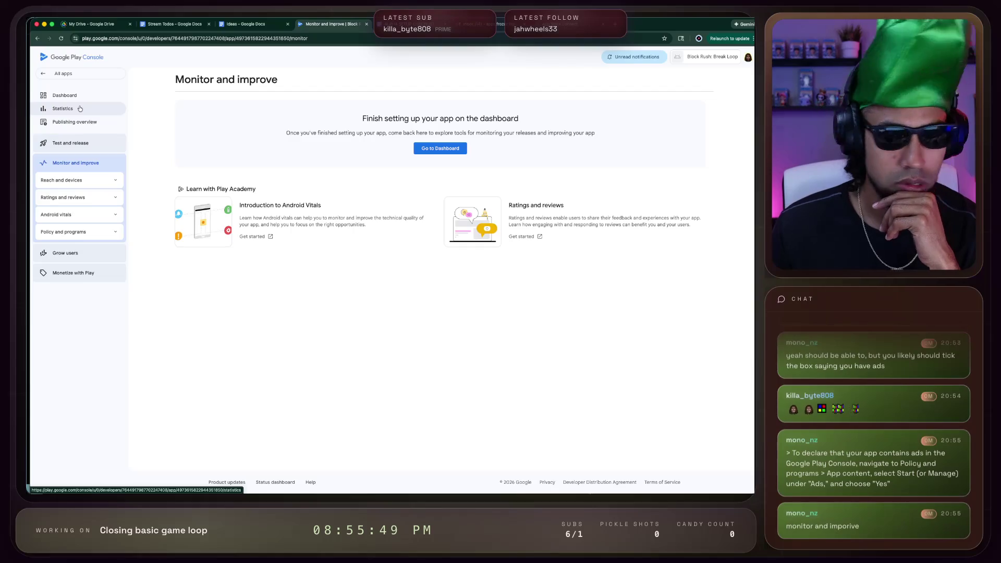
pyautogui.click(84, 180)
pyautogui.click(83, 180)
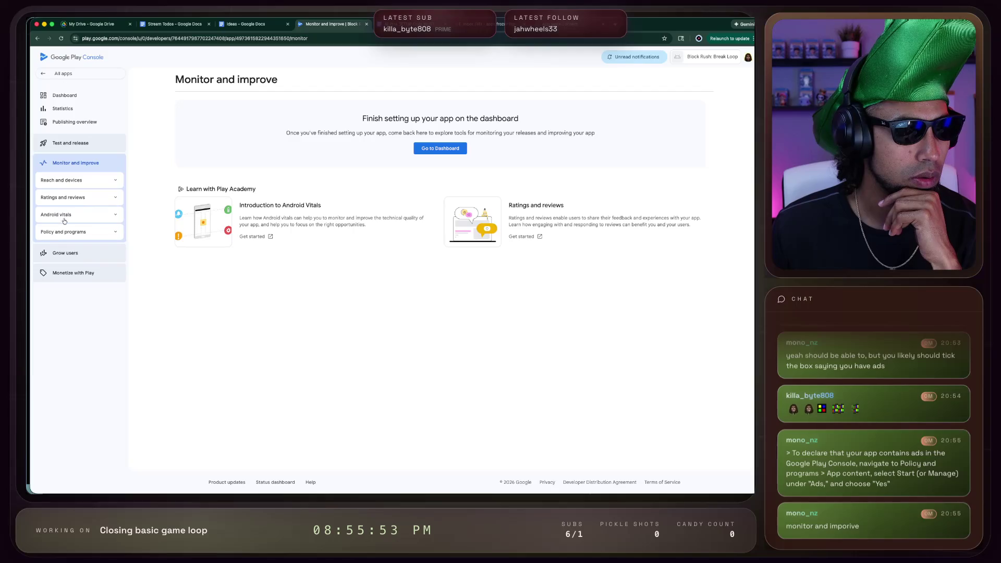
pyautogui.click(73, 232)
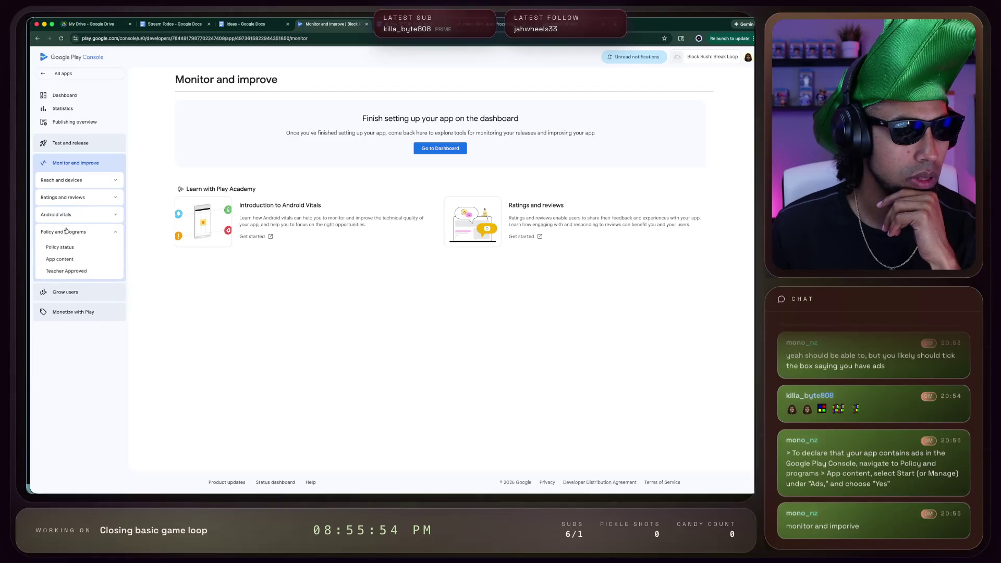
pyautogui.click(64, 261)
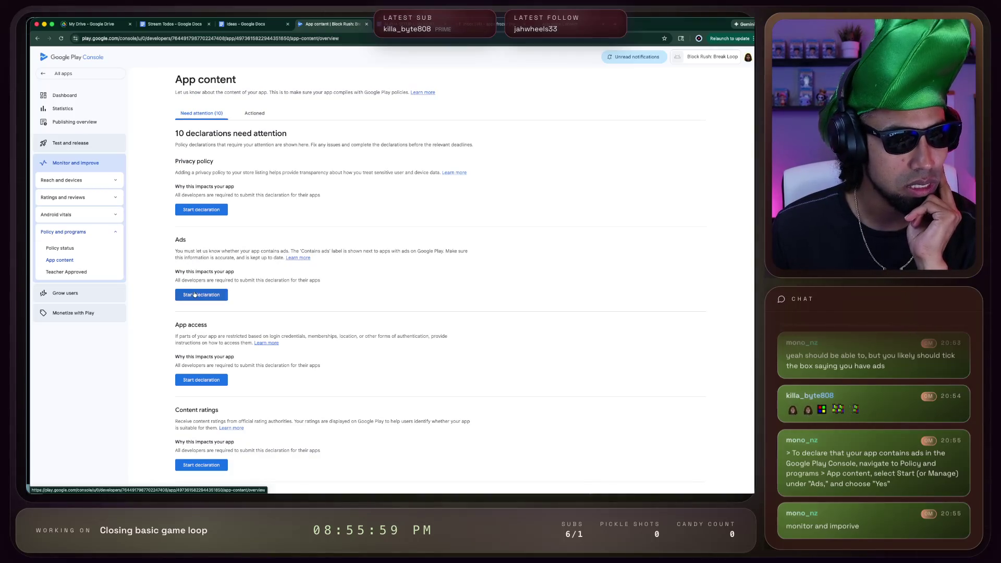
pyautogui.click(194, 295)
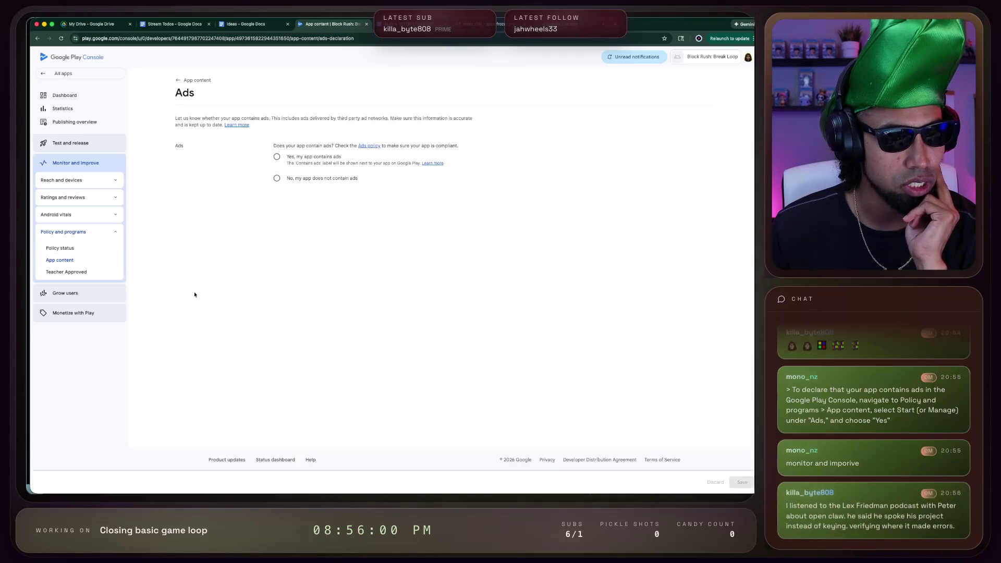
pyautogui.click(279, 160)
pyautogui.click(741, 482)
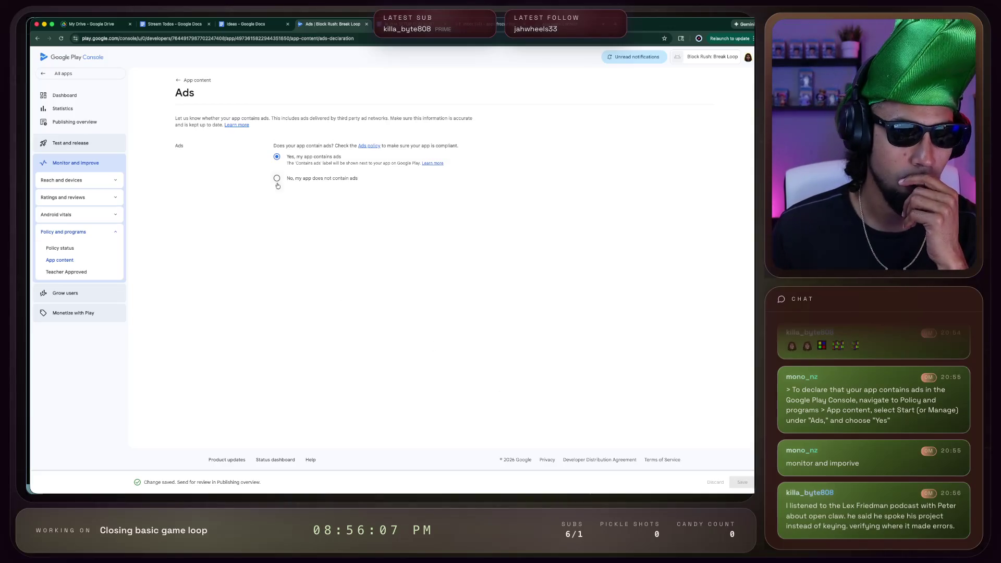
# Check the completed App content declarations, then go to the app dashboard and App Store Connect
pyautogui.click(60, 249)
pyautogui.click(60, 260)
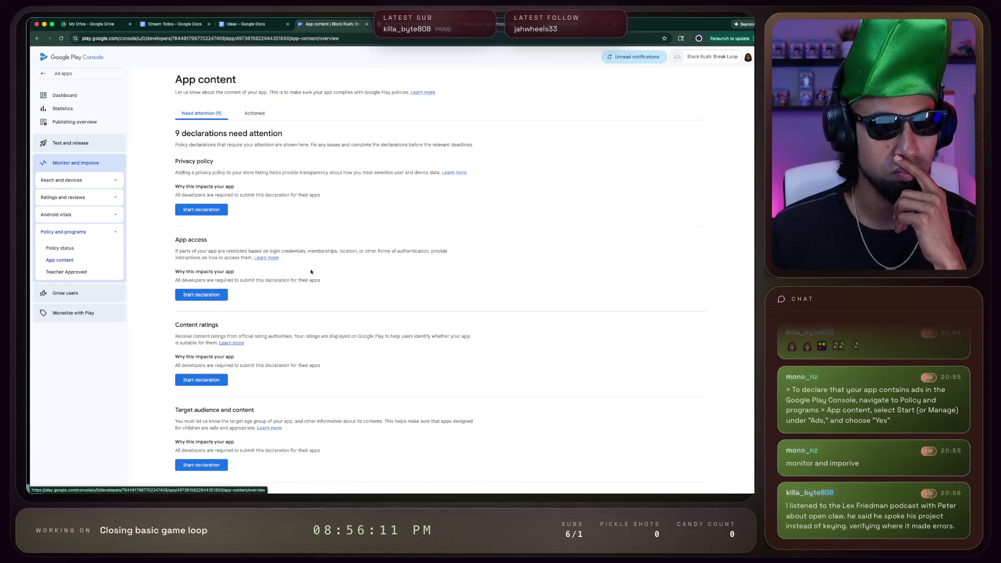
pyautogui.scroll(-1, 287, 288)
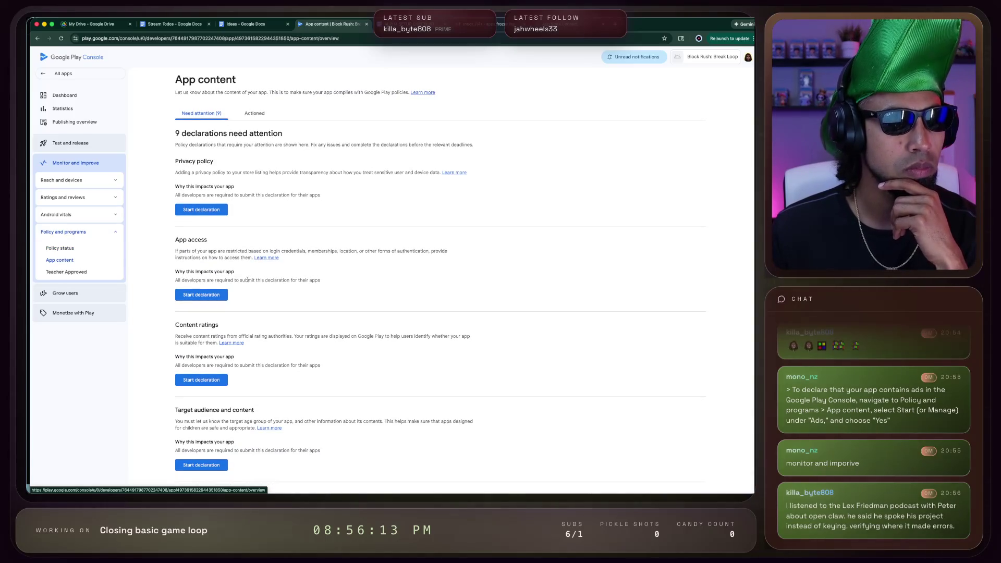
pyautogui.scroll(-1, 242, 280)
pyautogui.scroll(-7, 242, 284)
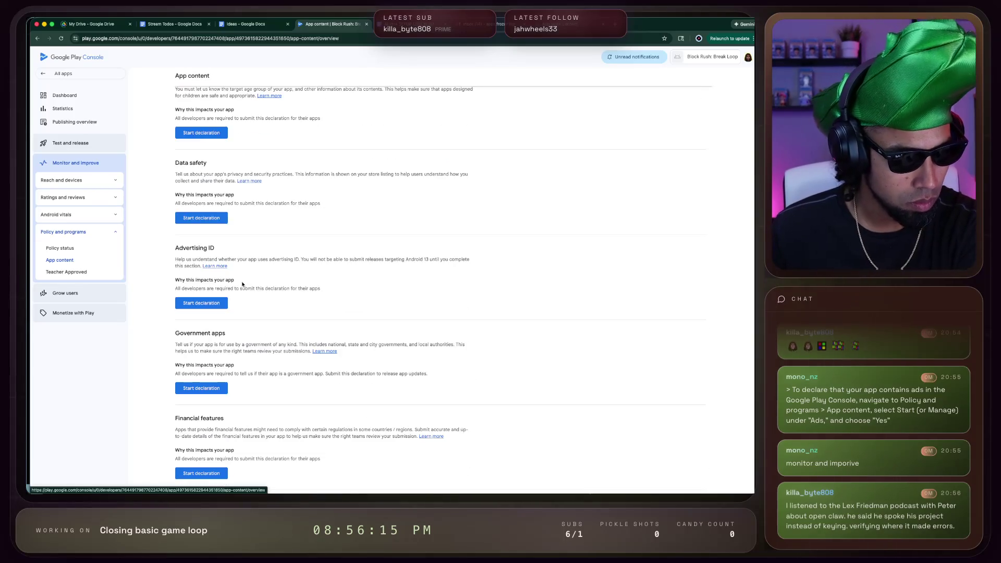
pyautogui.scroll(10, 267, 73)
pyautogui.click(254, 113)
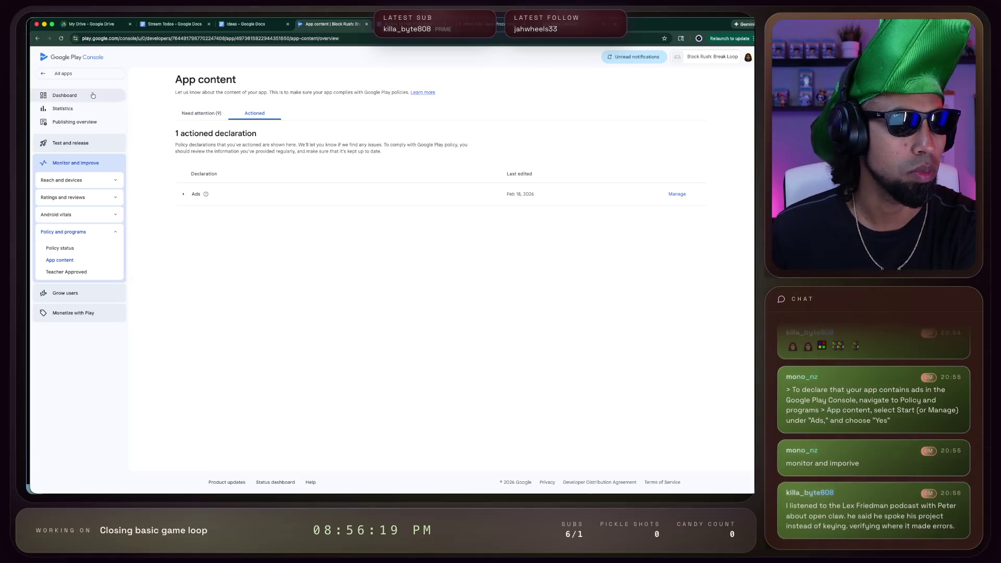
pyautogui.click(66, 95)
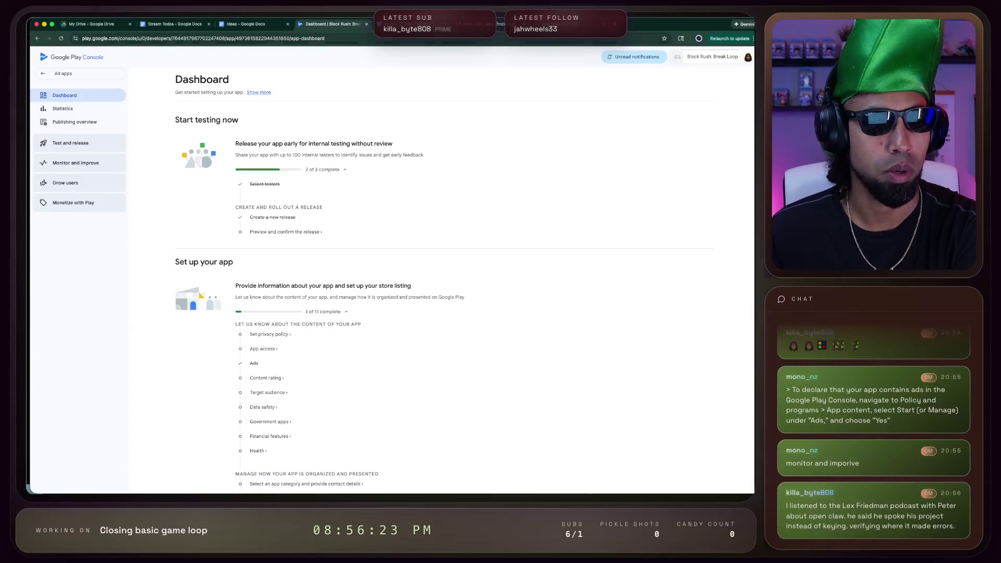
pyautogui.hotkey('ctrl', 'Tab')
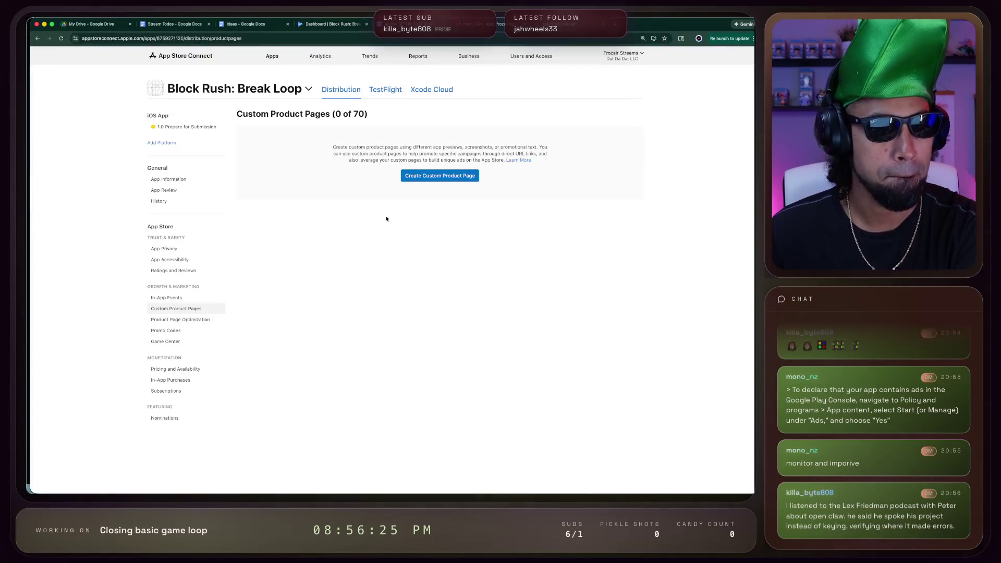
# Open App Privacy, then Pricing and Availability for Block Rush: Break Loop
pyautogui.click(172, 248)
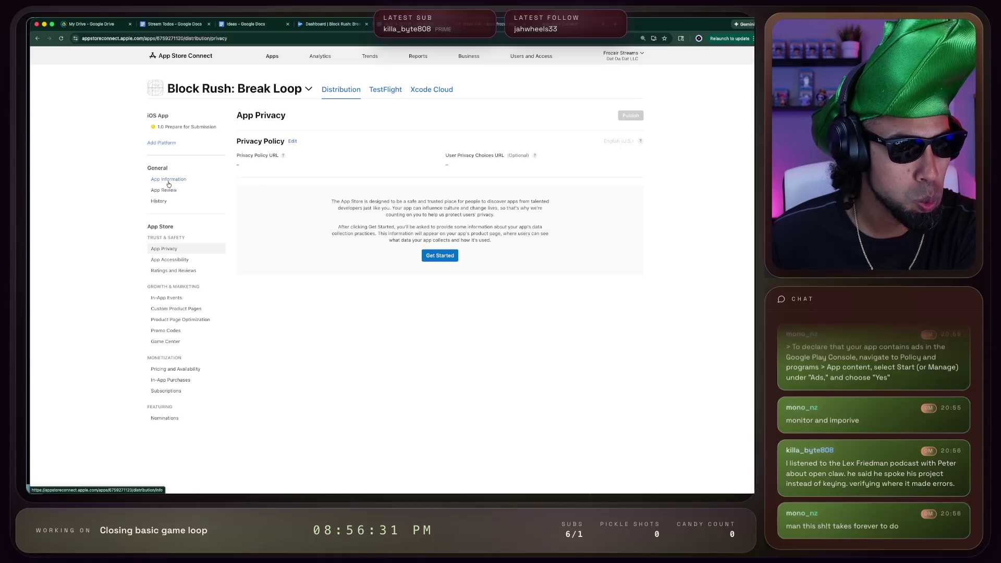
pyautogui.click(187, 370)
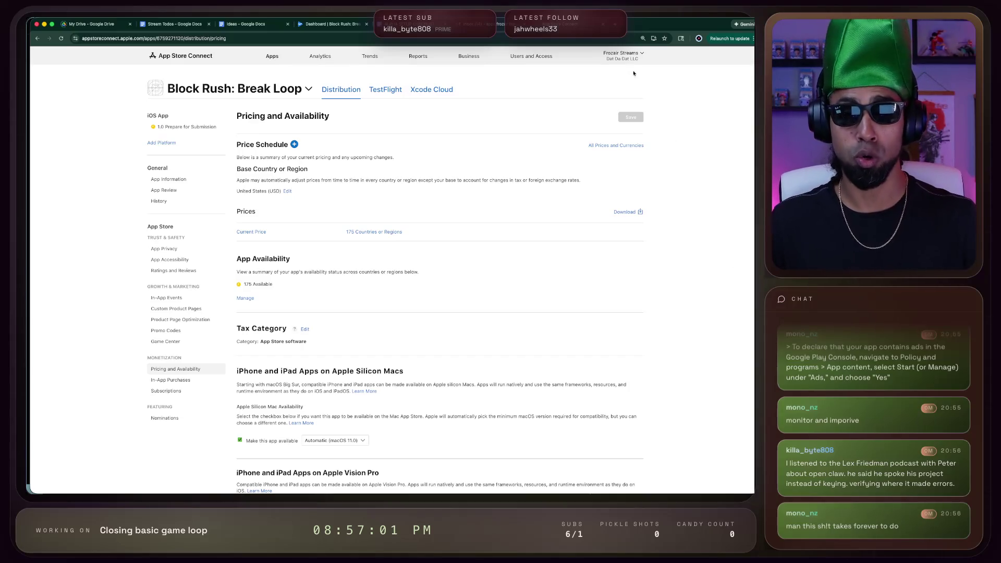
pyautogui.press('super+t')
# Search Google for 'whisperflow' and open the Wispr Flow website
pyautogui.write('wh')
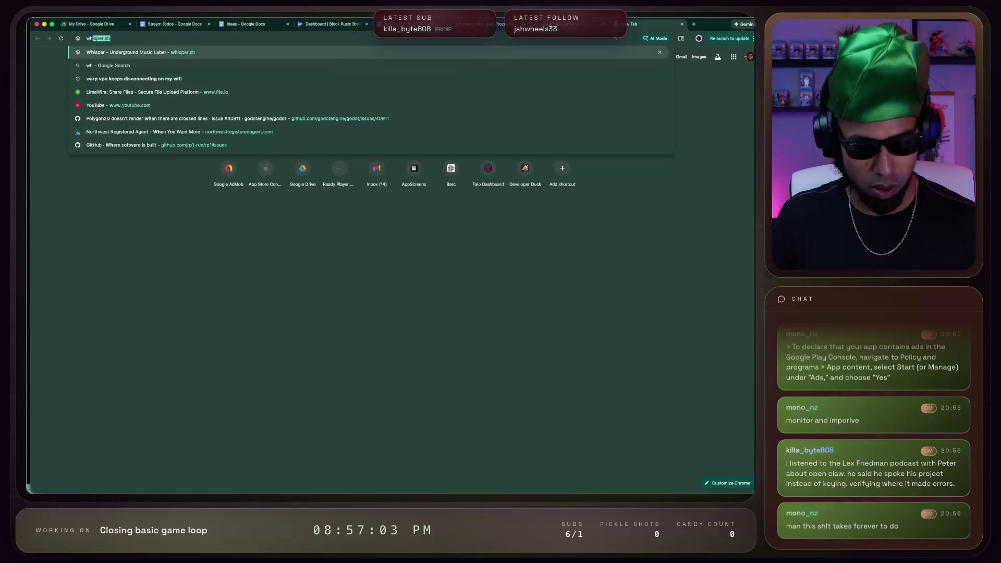
pyautogui.write('isperflow')
pyautogui.press('Return')
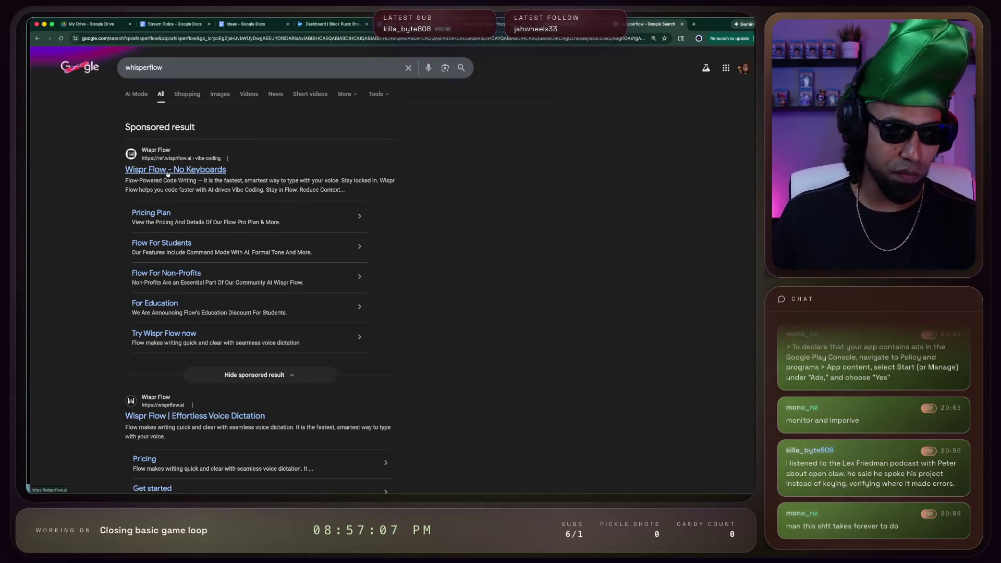
pyautogui.click(255, 415)
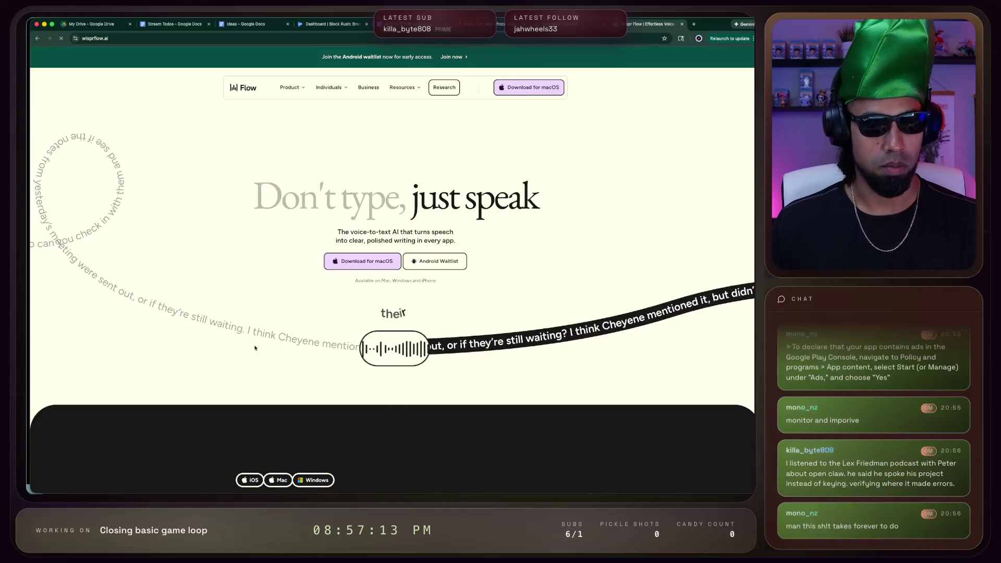
pyautogui.scroll(-3, 271, 348)
pyautogui.scroll(3, 255, 348)
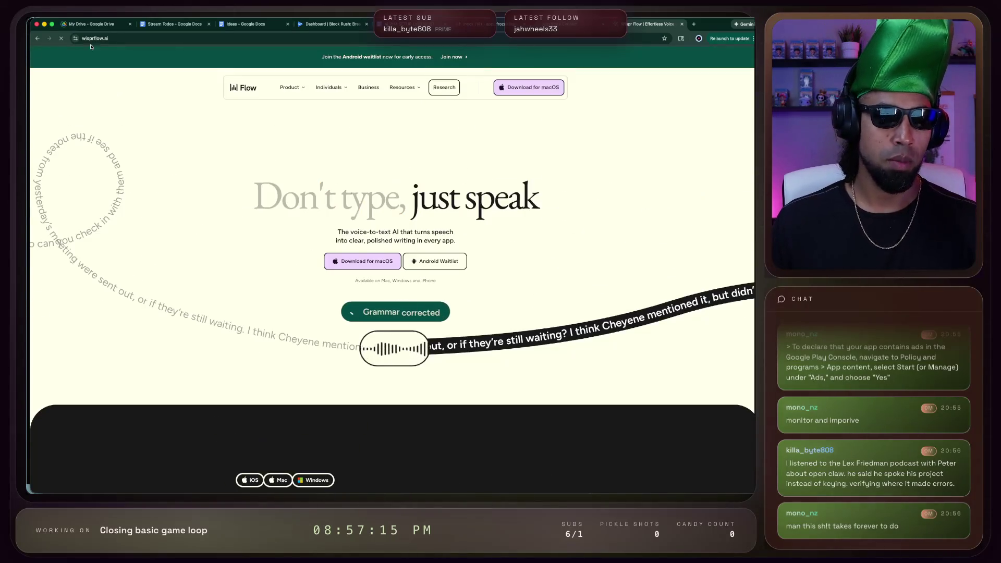
# Try 'super' in the address bar, then return to the whisperflow search results
pyautogui.click(121, 41)
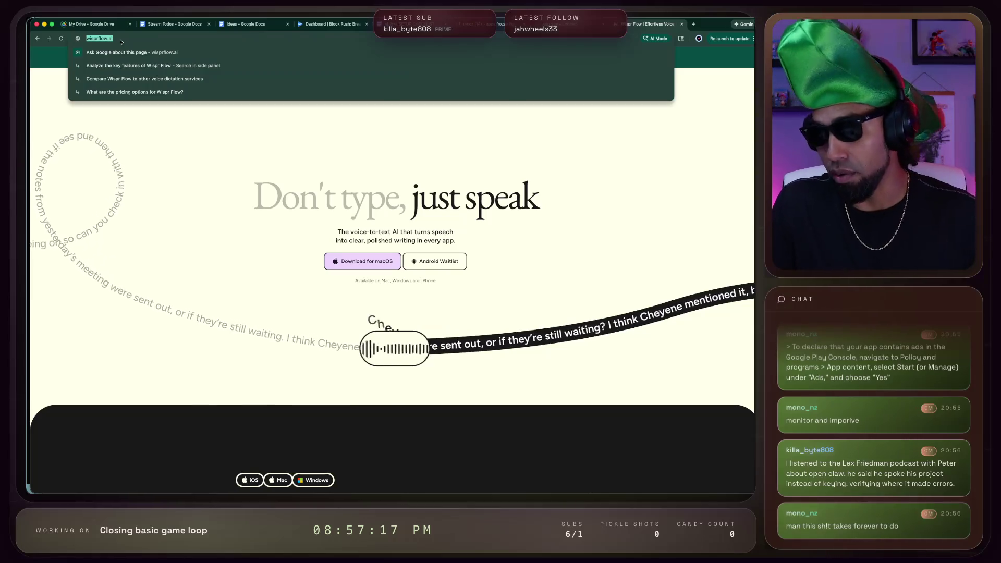
pyautogui.write('superw')
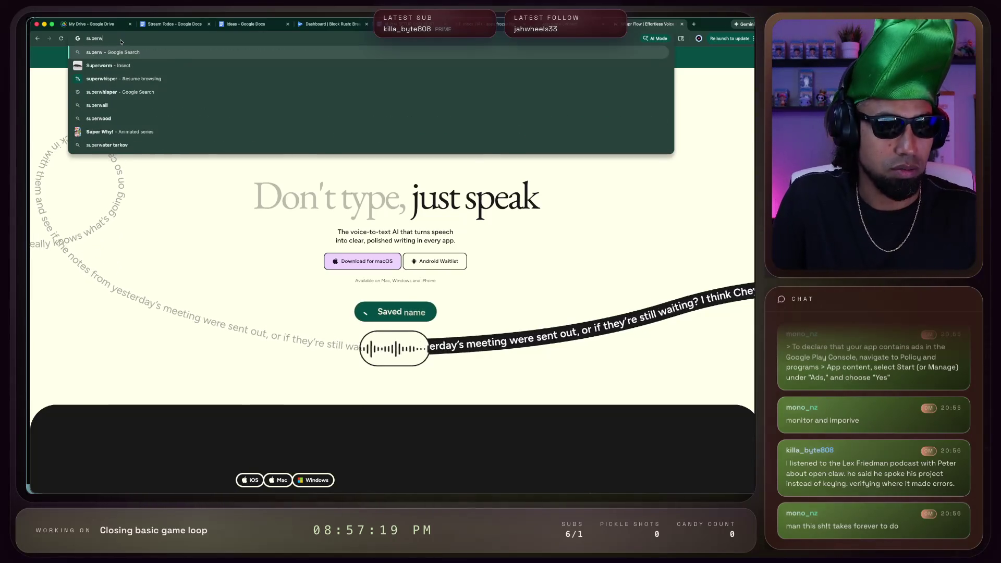
pyautogui.press('Down')
pyautogui.press('Down')
pyautogui.press('Escape')
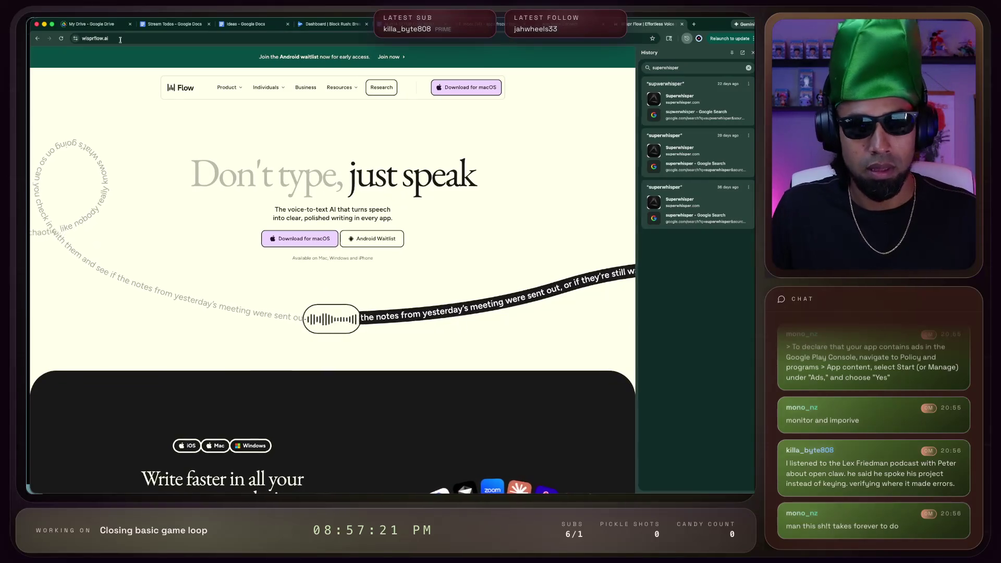
pyautogui.click(37, 38)
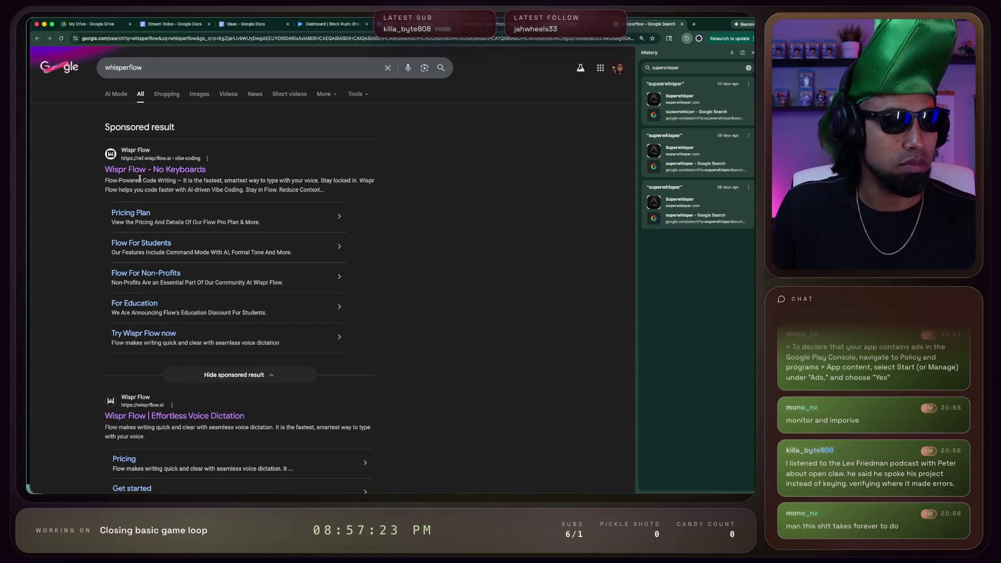
# Search 'superwhisper', open superwhisper.com, close the History panel, then close that tab
pyautogui.click(173, 67)
pyautogui.write('superwh')
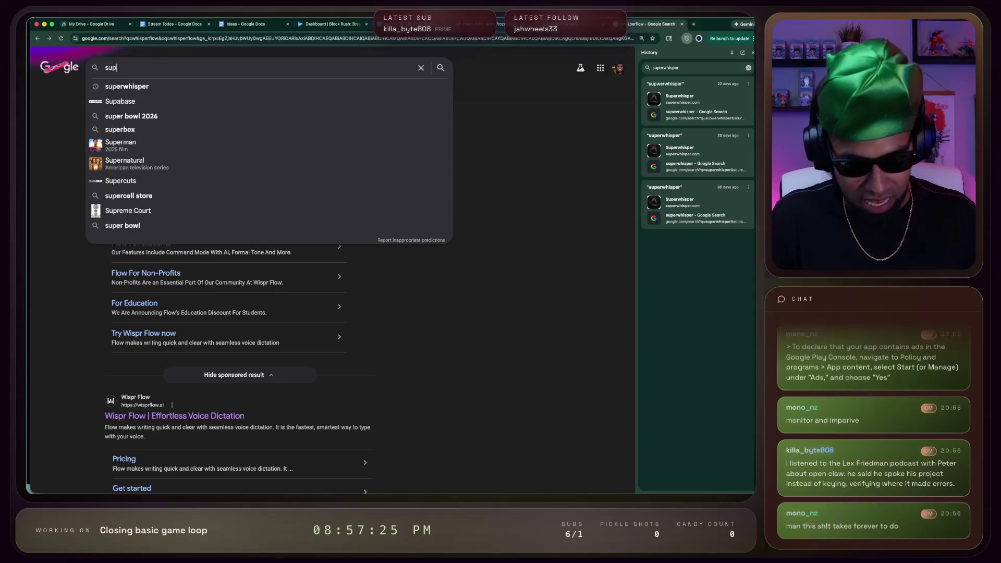
pyautogui.click(126, 86)
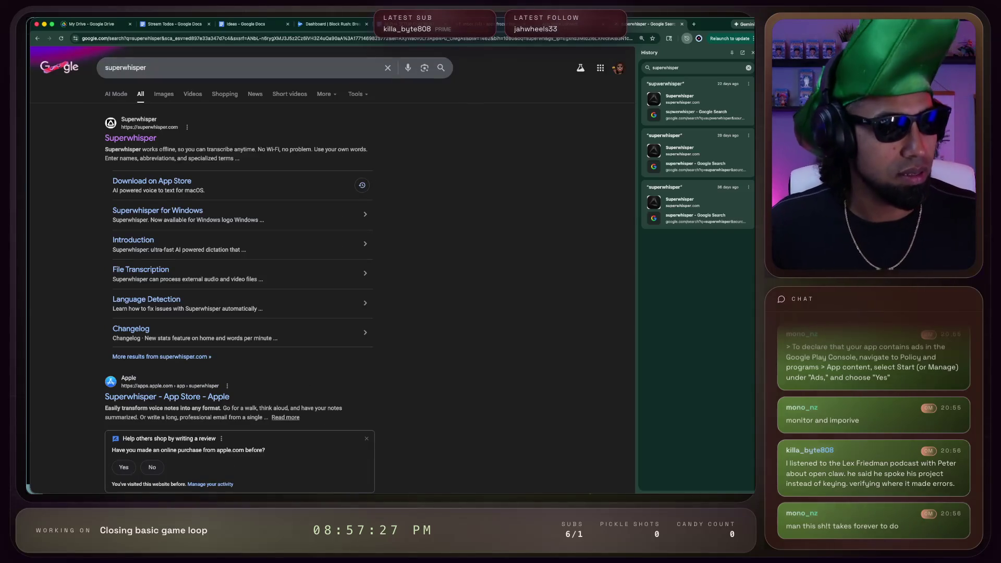
pyautogui.click(117, 139)
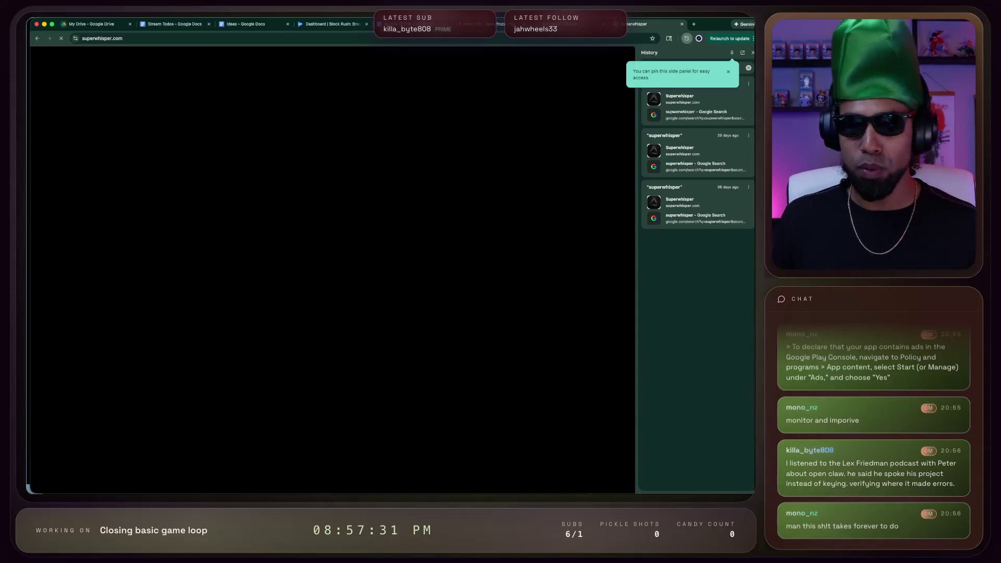
pyautogui.click(687, 38)
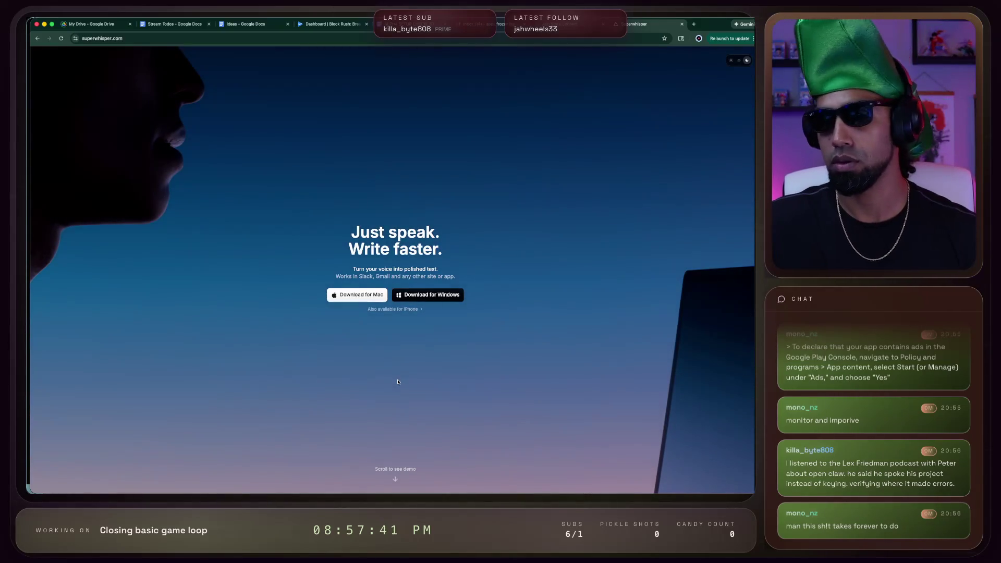
pyautogui.click(682, 24)
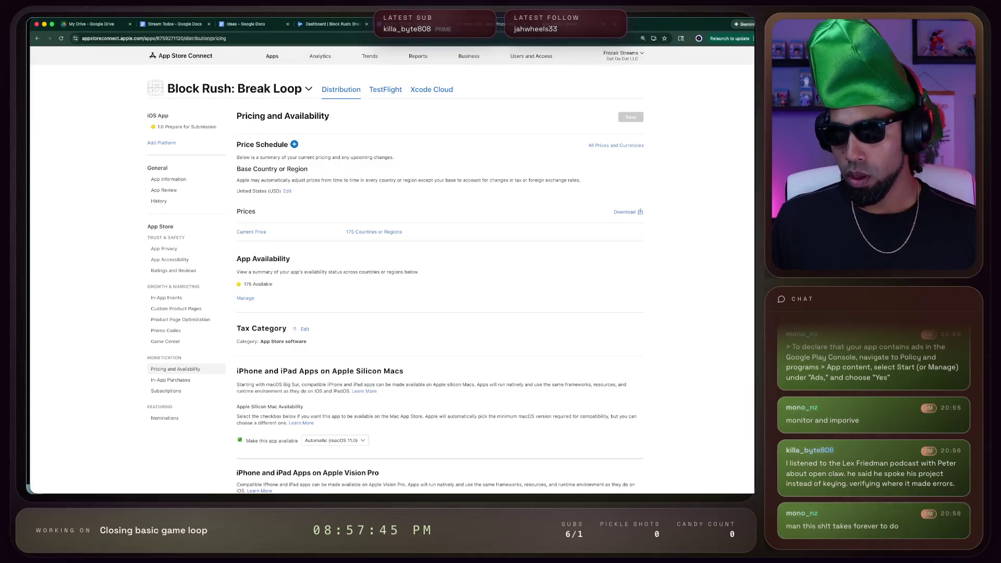
# Review Block Rush's availability in 175 countries or regions and move the Play Console tab after the checklist
pyautogui.scroll(-10, 384, 315)
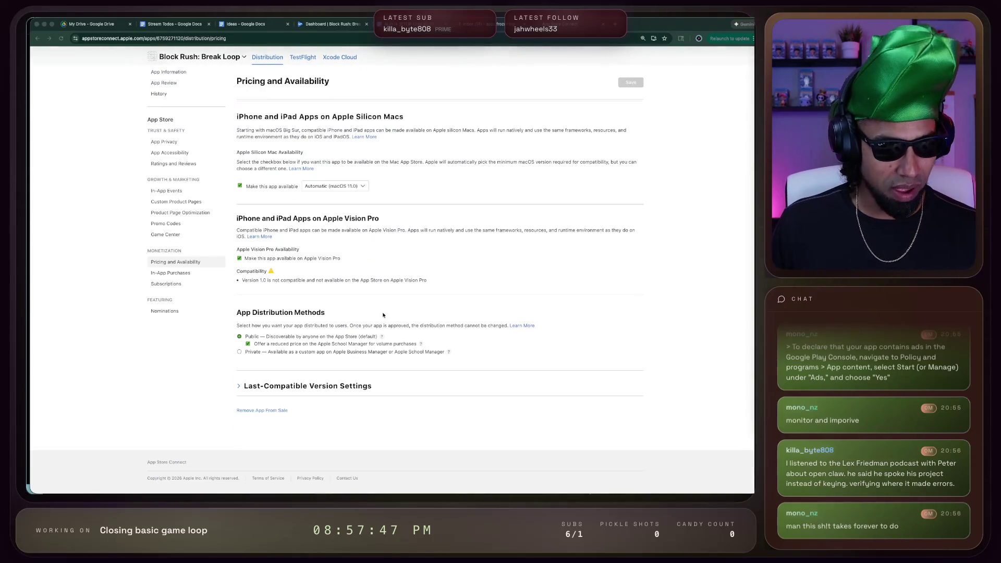
pyautogui.scroll(10, 470, 385)
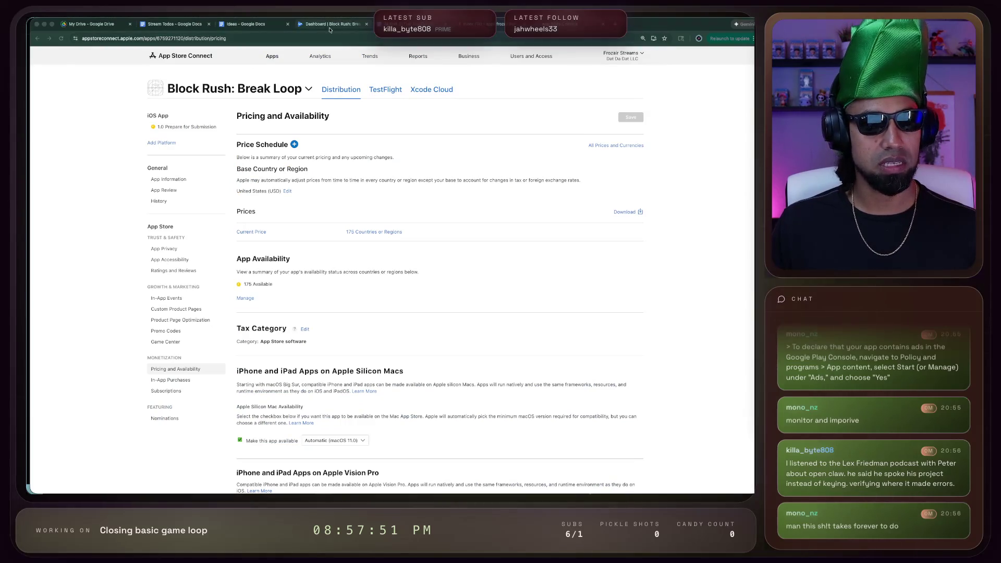
pyautogui.moveTo(329, 24); pyautogui.dragTo(485, 24)
pyautogui.click(550, 24)
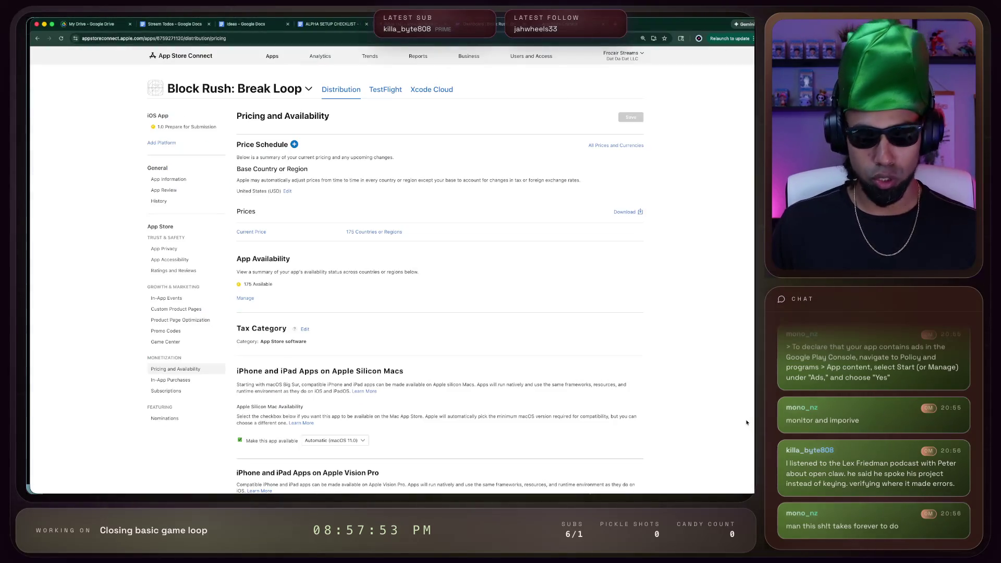
# Switch back to the Godot editor
pyautogui.press('super+Tab')
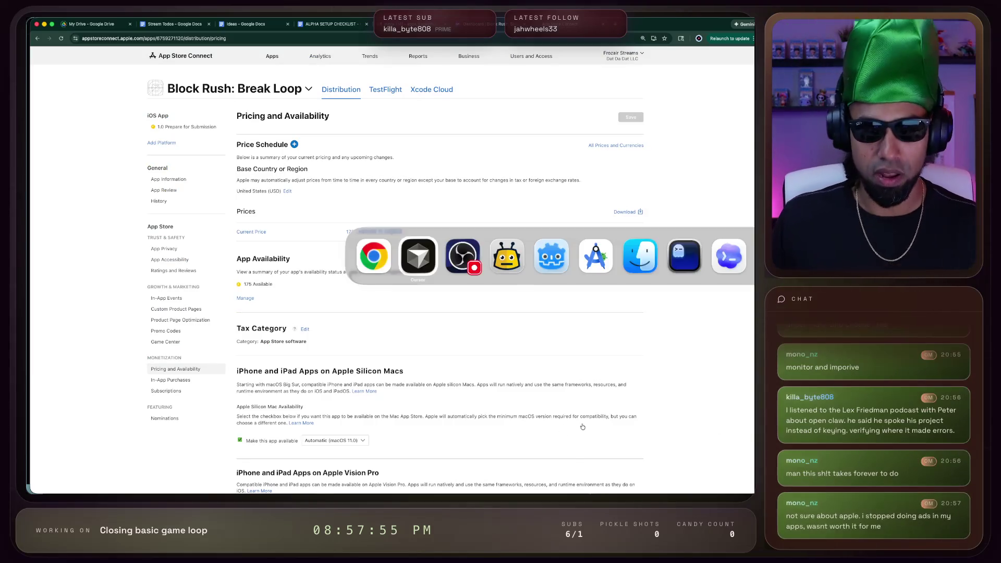
pyautogui.press('super+Tab')
pyautogui.press('super+Tab')
pyautogui.press('super+Tab')
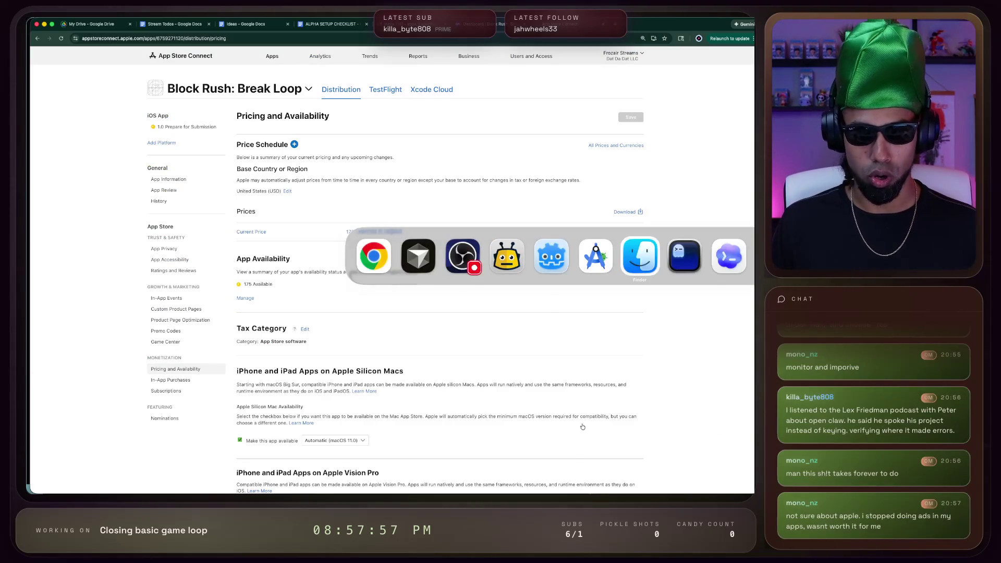
pyautogui.press('shift+super+Tab')
pyautogui.press('shift+super+Tab')
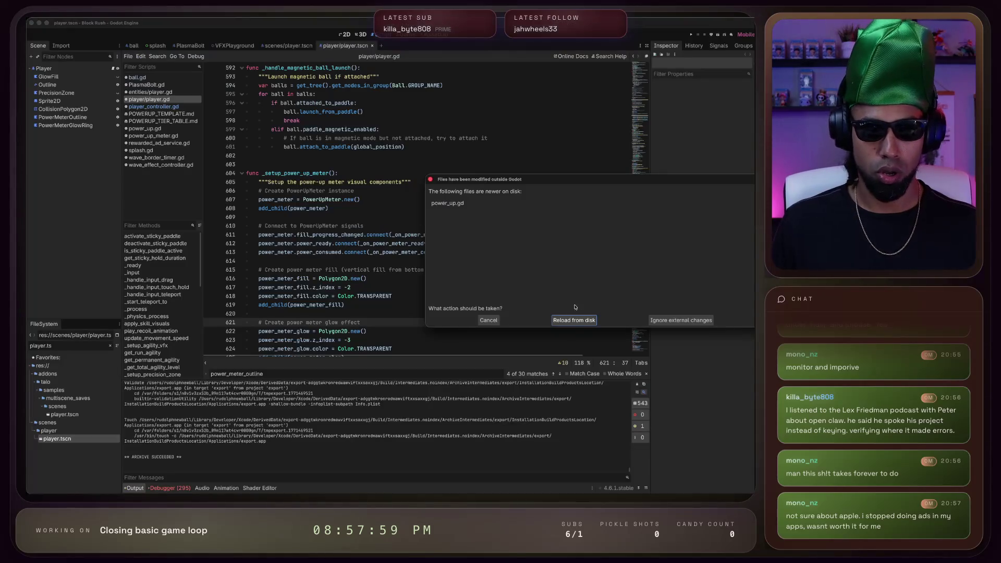
# Reload the externally changed power_up.gd from disk and deploy Block Rush to the connected iPhone
pyautogui.click(574, 320)
pyautogui.click(712, 34)
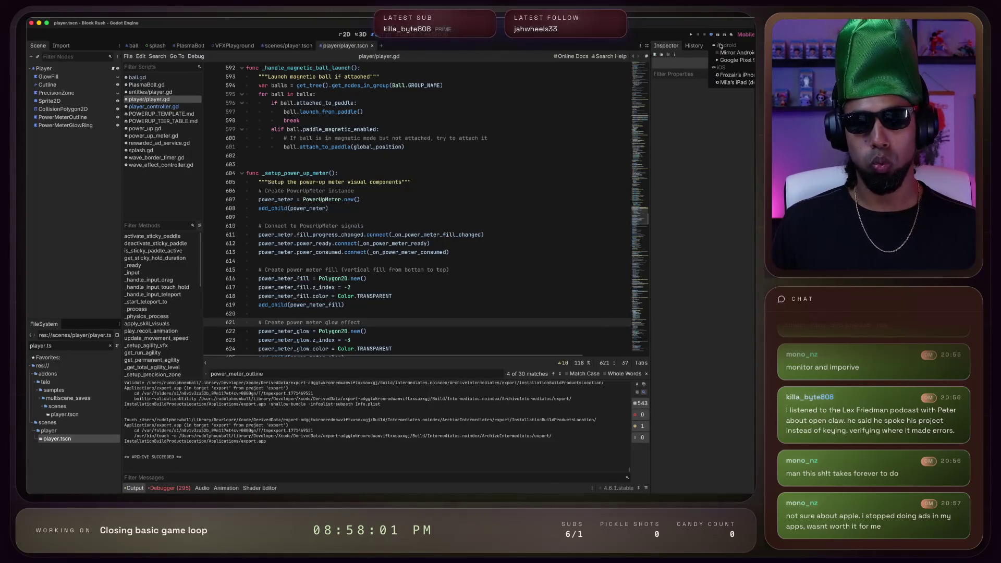
pyautogui.click(736, 75)
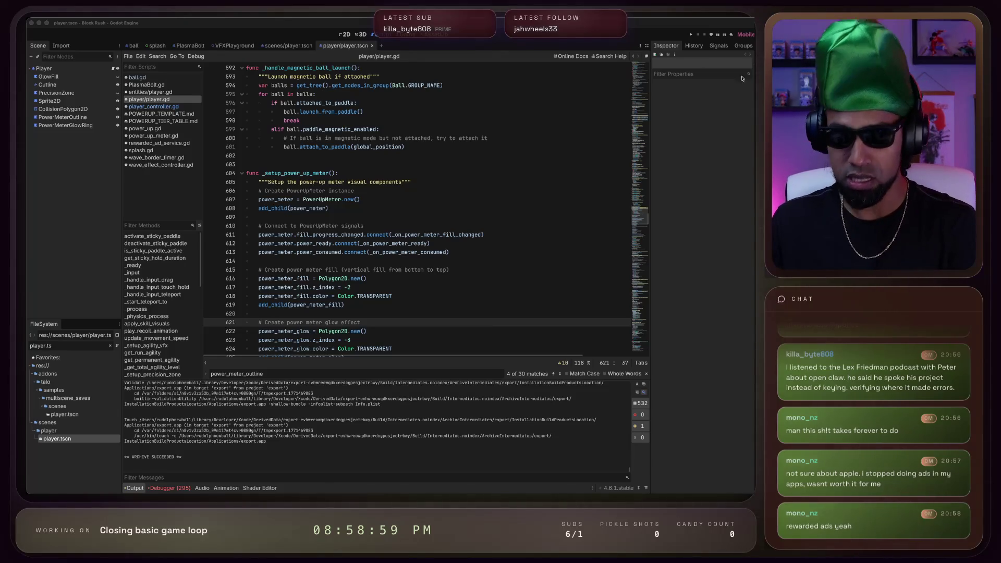
pyautogui.click(713, 35)
# Deploy Block Rush to the Google Pixel 9 Pro and play-test it in the mirrored device window, scoring 391
pyautogui.click(735, 60)
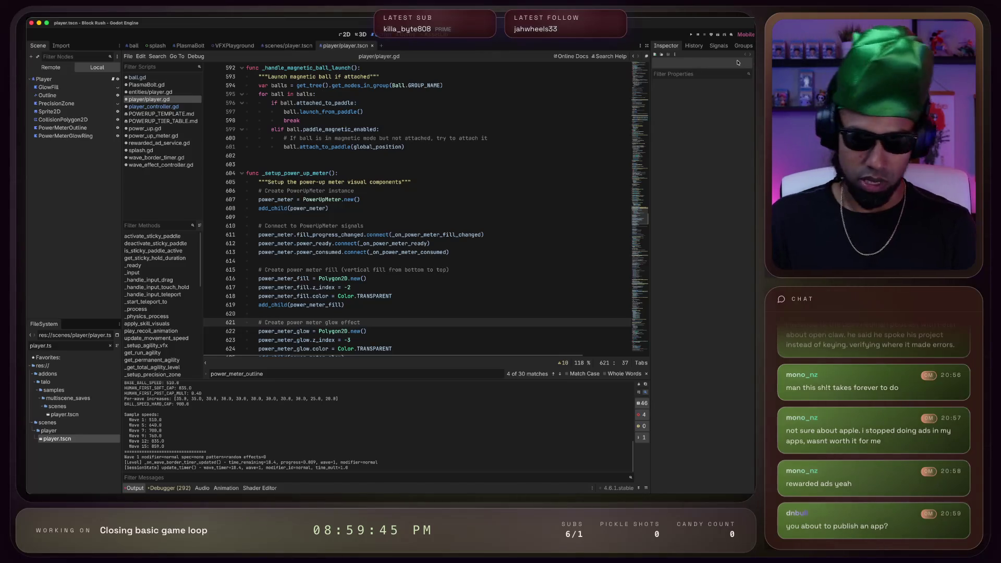
pyautogui.press('super+Tab')
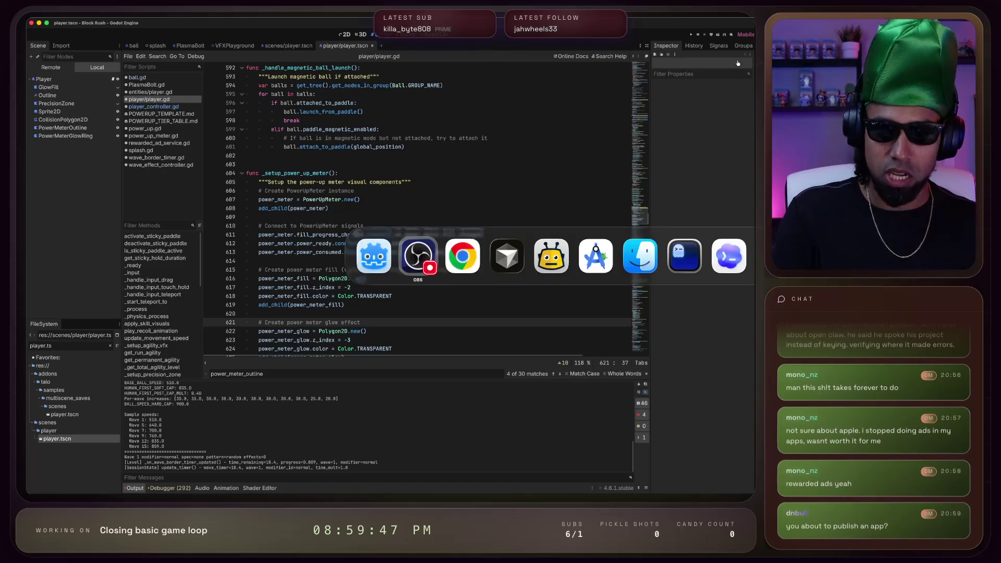
pyautogui.press('super+Tab')
pyautogui.press('super+Tab')
pyautogui.press('super+Tab')
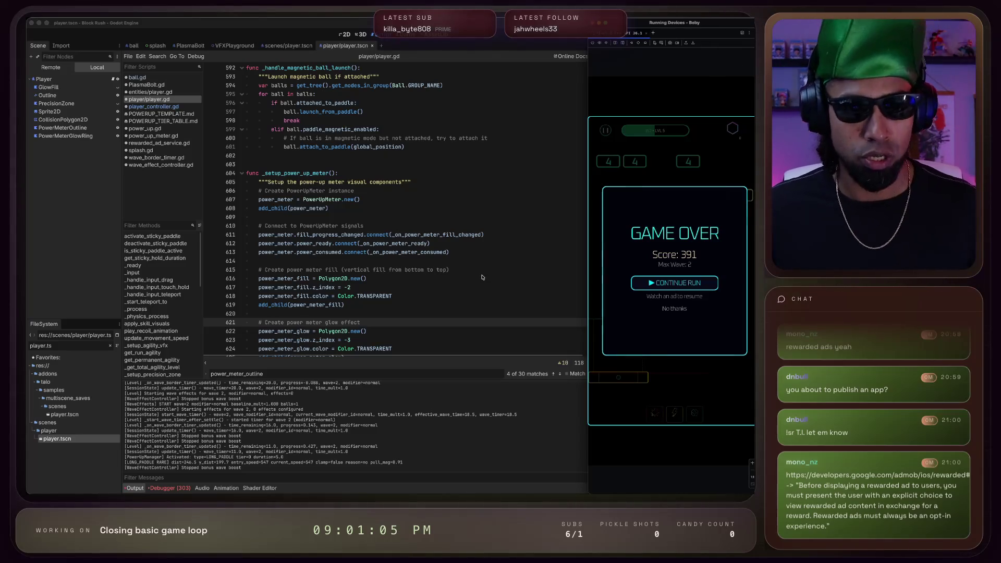
pyautogui.press('super+Tab')
pyautogui.press('super+Tab')
pyautogui.press('super+Tab')
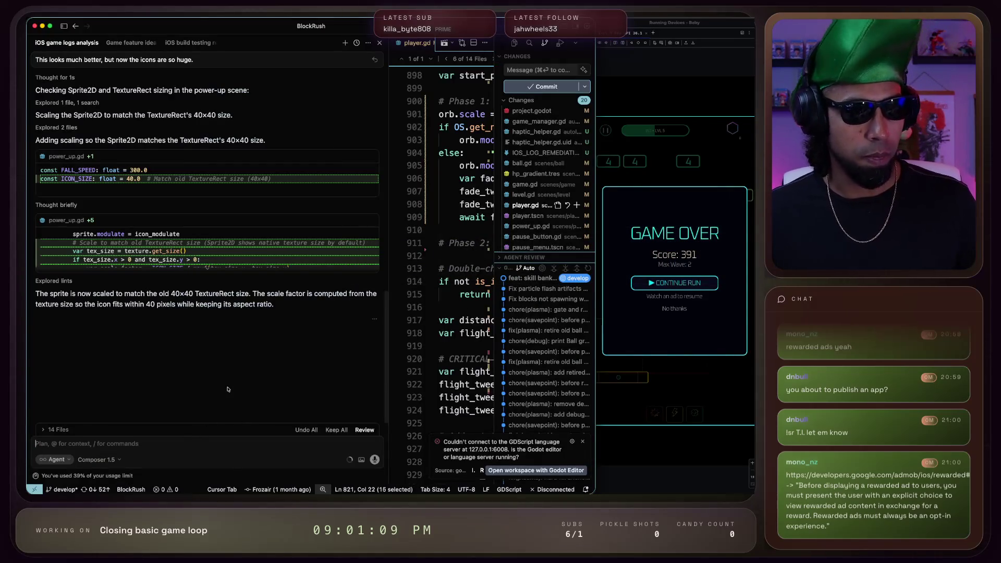
# Dictate and send a prompt asking the agent to check why power-up icons stop spawning after a new wave
pyautogui.hotkey('alt', 'space')
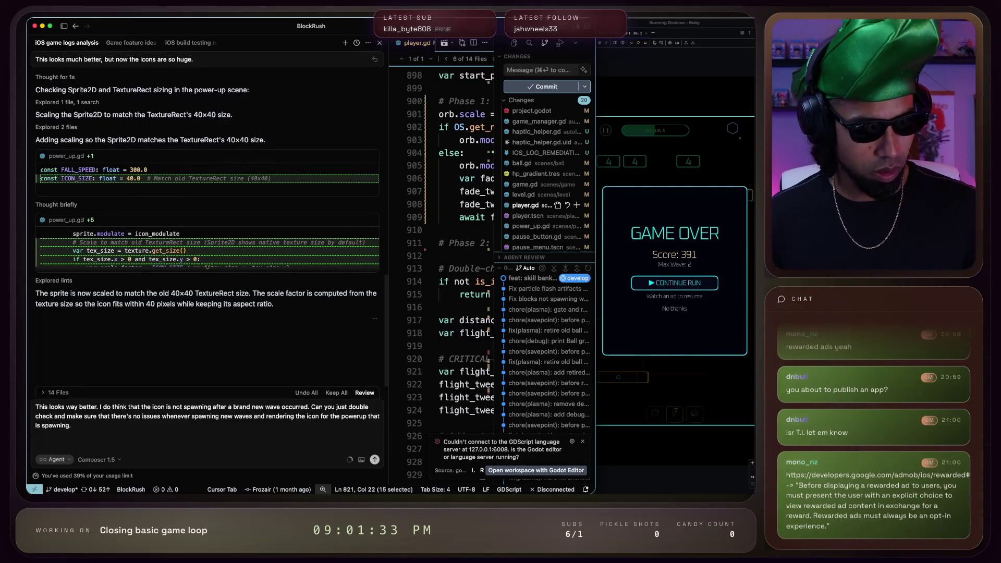
pyautogui.press('Return')
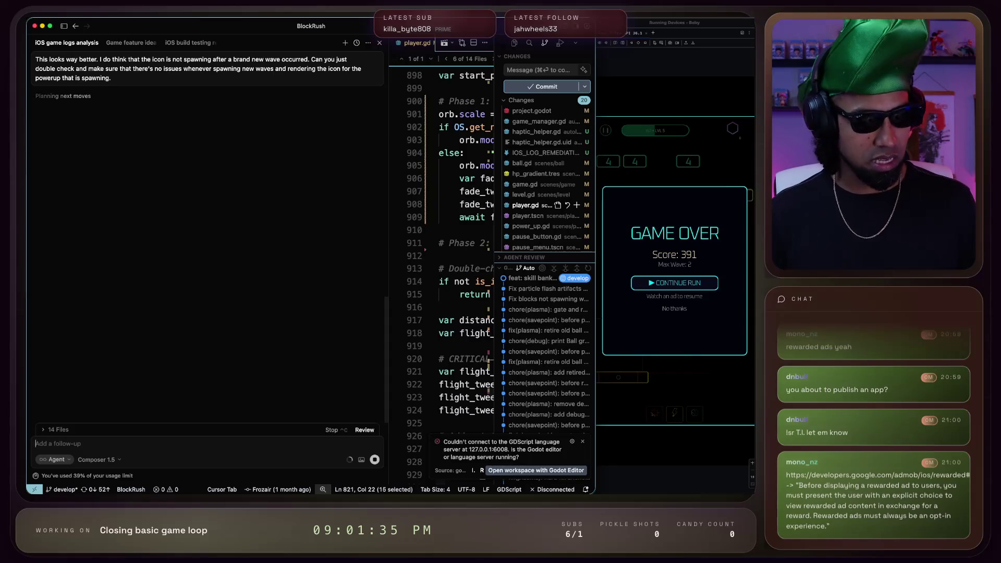
# Dictate a follow-up asking the agent to comment out power-ups that do nothing, then continue the game run via an ad
pyautogui.hotkey('alt', 'space')
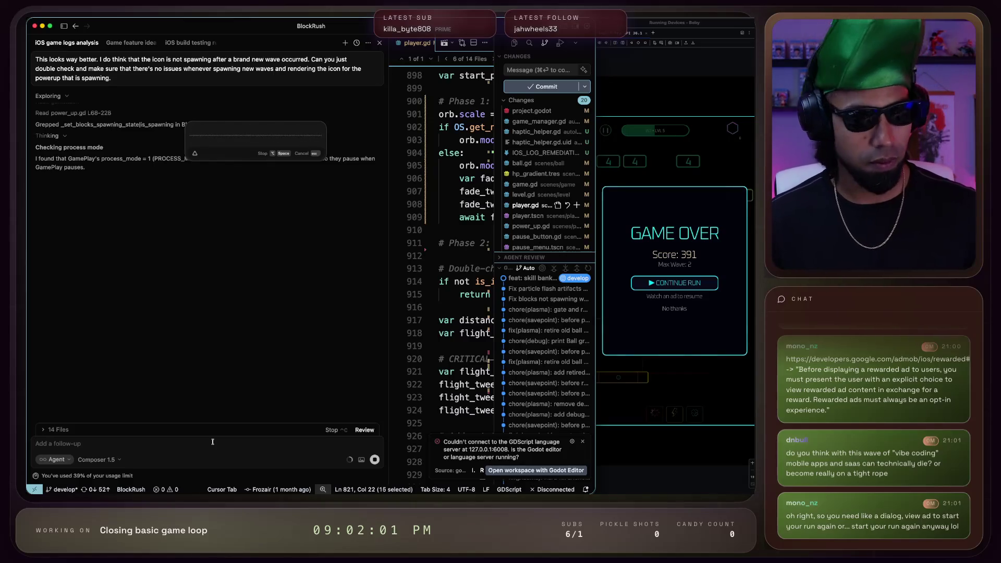
pyautogui.hotkey('alt', 'space')
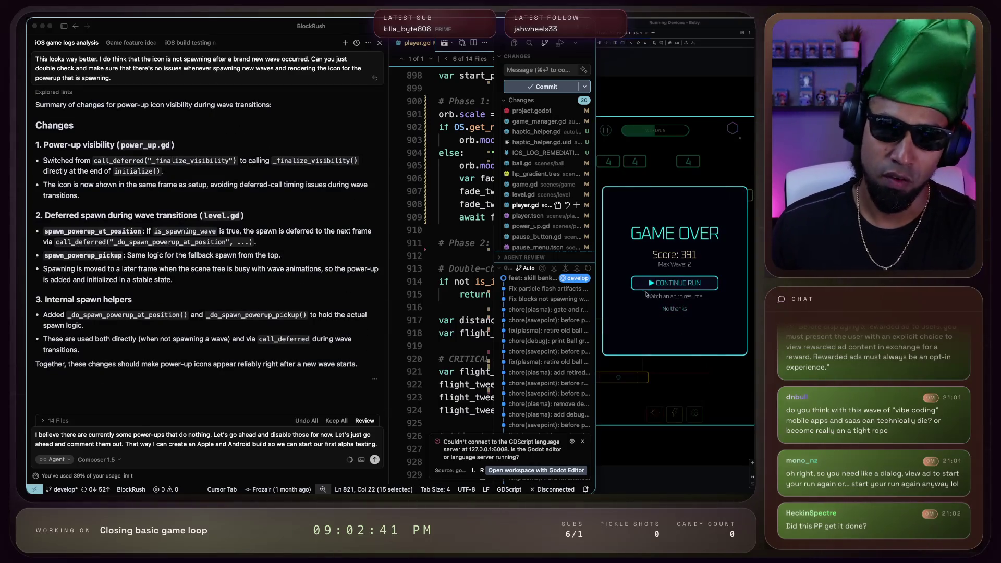
pyautogui.click(695, 296)
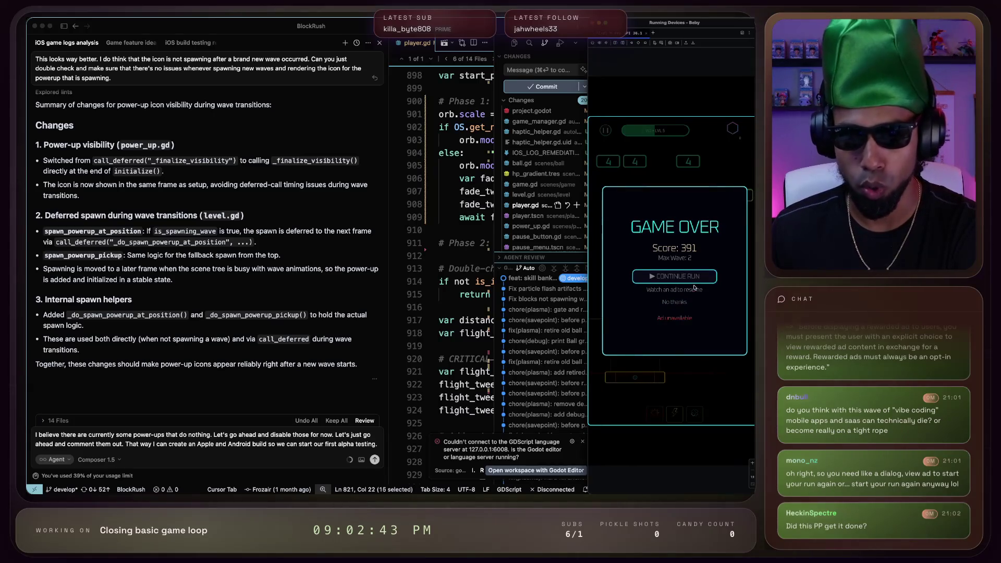
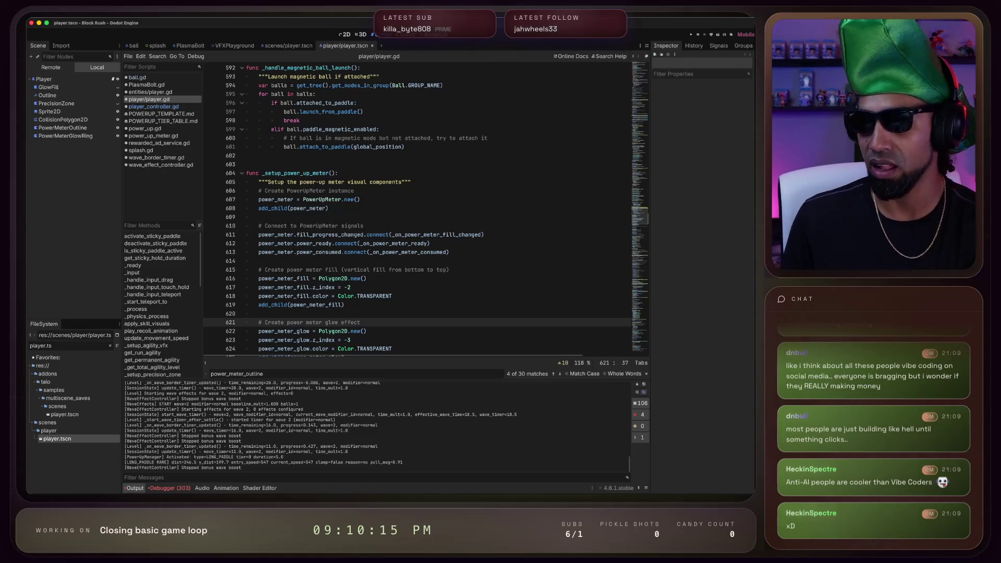
# Switch from Godot to the Chrome window showing the San Andrés island population search
pyautogui.press('super+Tab')
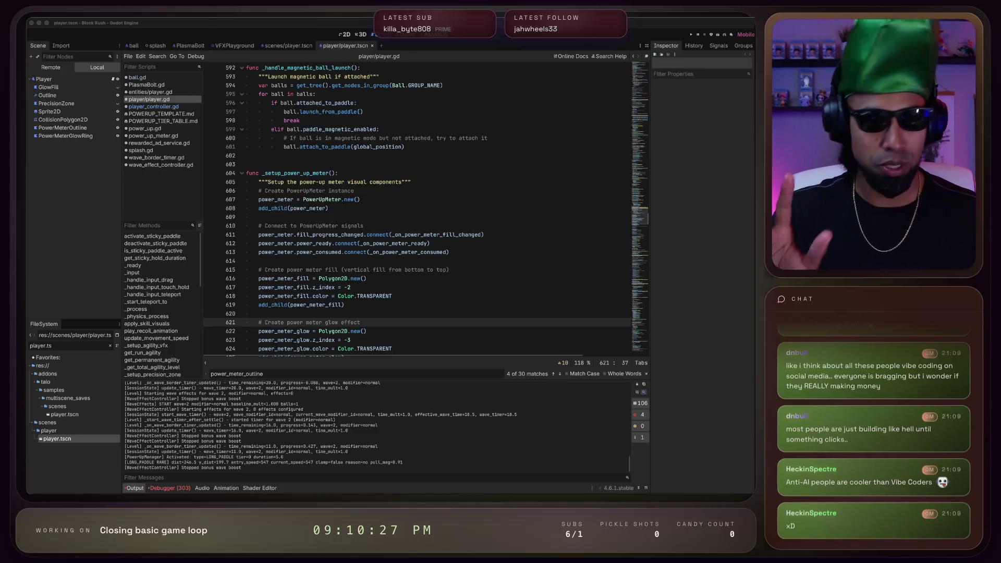
pyautogui.press('super+Tab')
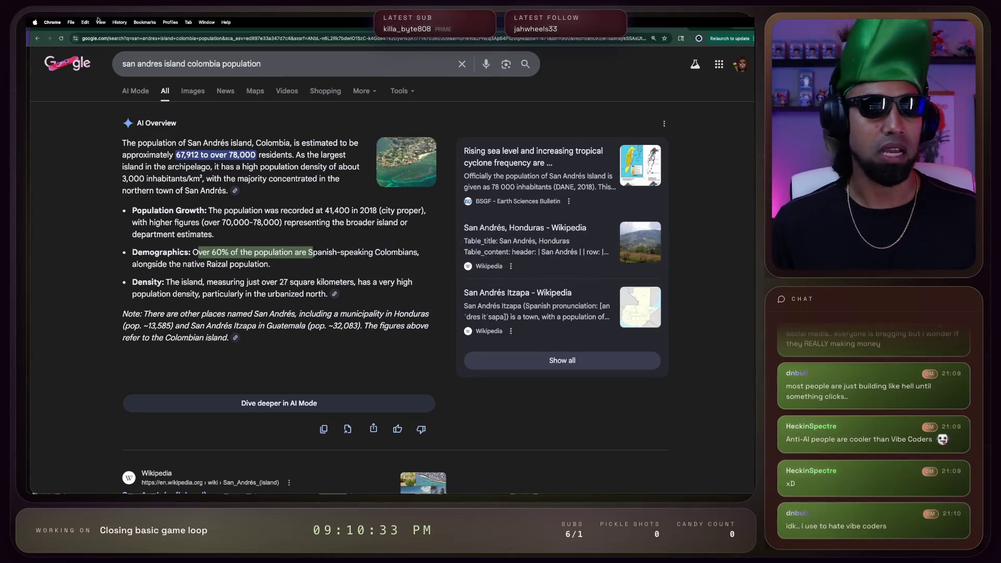
# Check Chrome's recent history, reopening the closed Twitch tab and closing it again
pyautogui.click(116, 22)
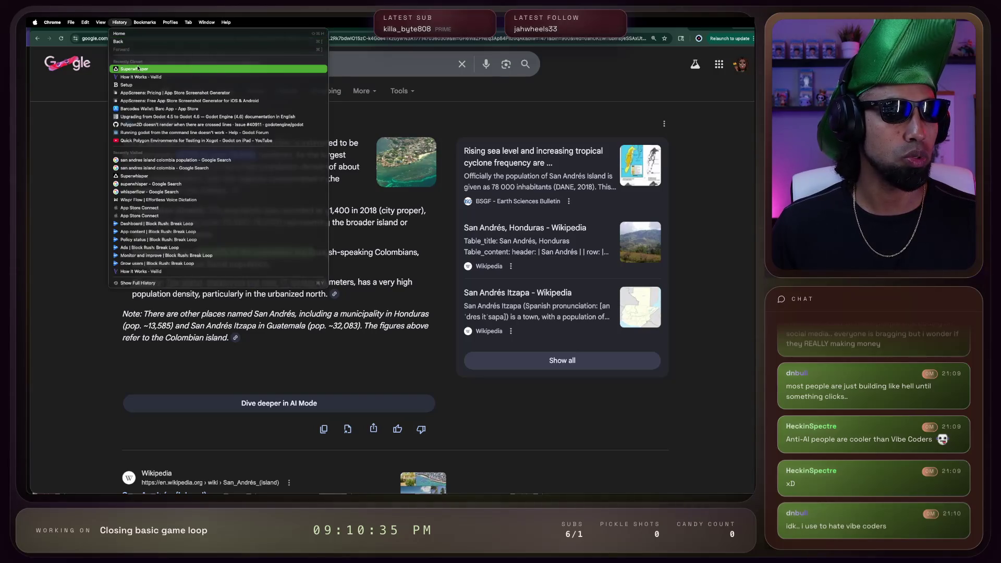
pyautogui.press('Escape')
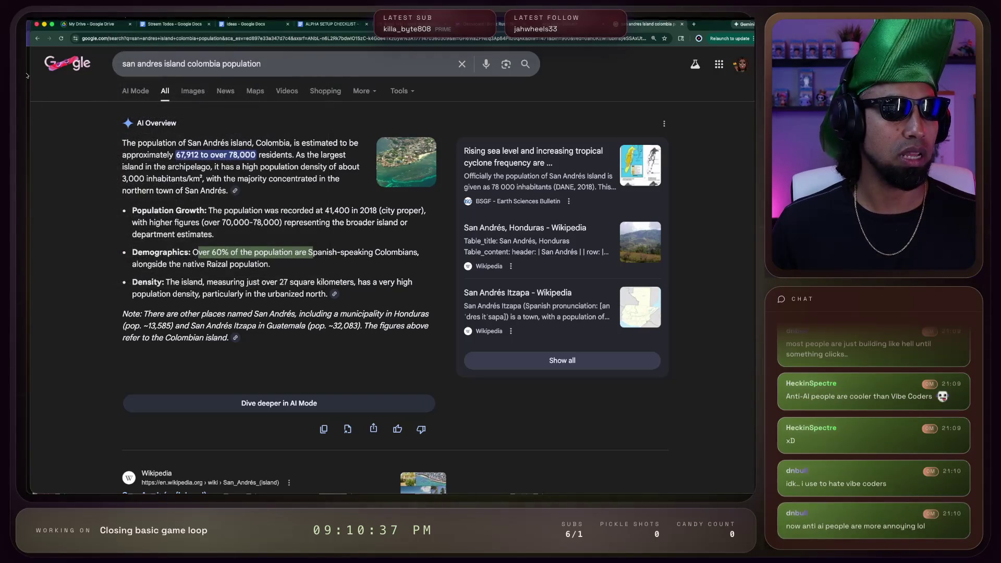
pyautogui.click(122, 21)
pyautogui.click(120, 22)
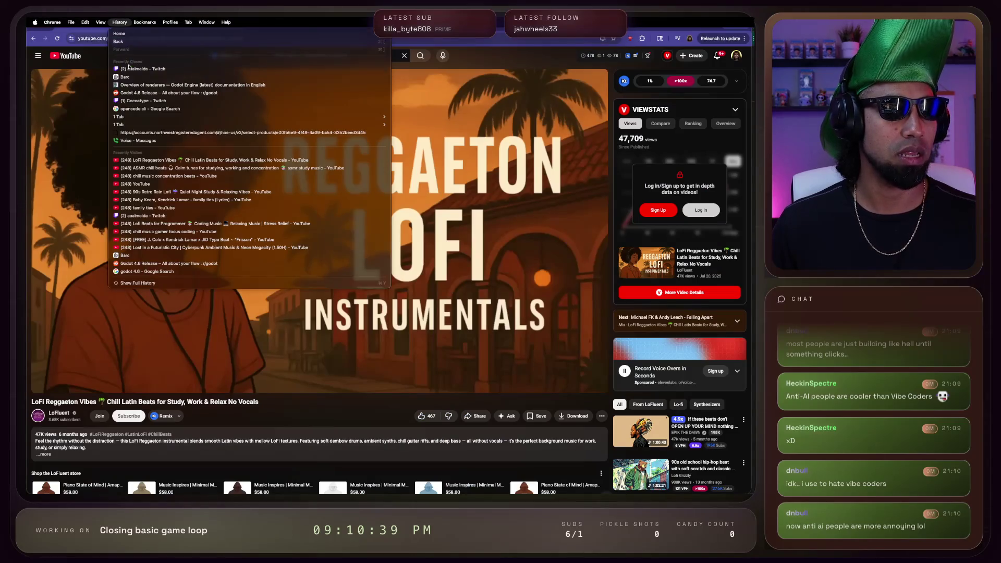
pyautogui.click(130, 68)
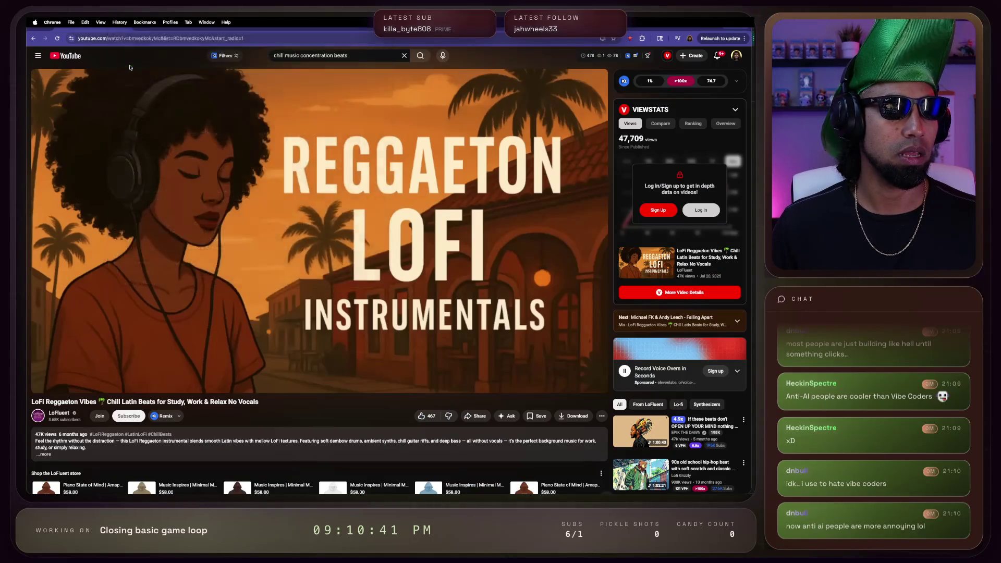
pyautogui.press('super+w')
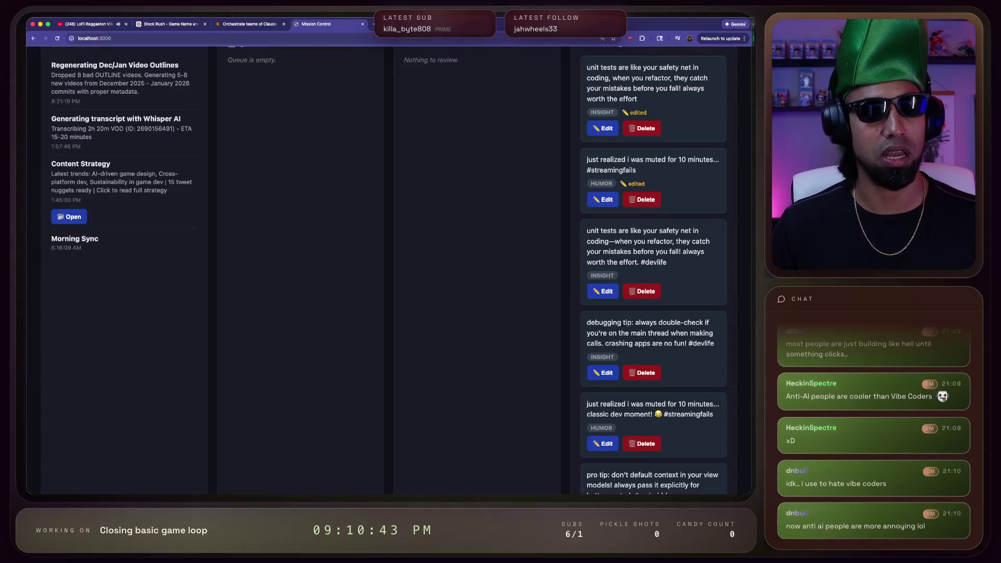
# Load the Twitch channel from twitch.tv, pop its chat out, and return to Mission Control
pyautogui.click(371, 25)
pyautogui.write('twitch.tv')
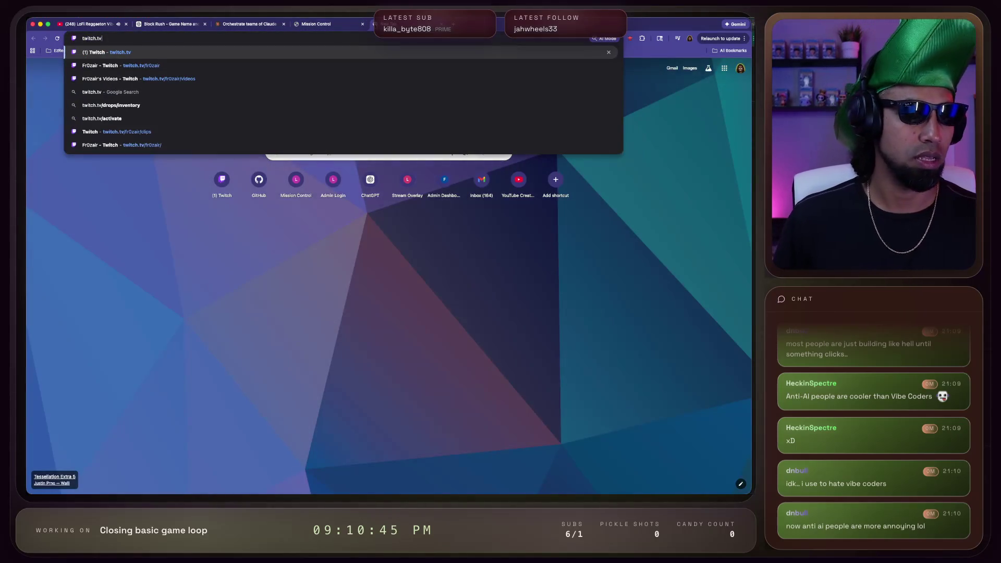
pyautogui.press('Down')
pyautogui.press('Return')
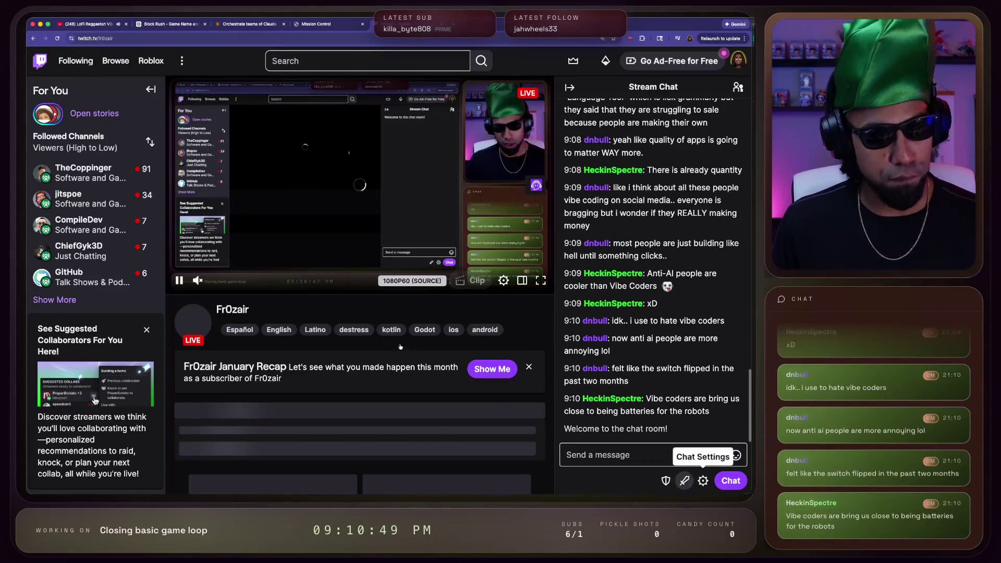
pyautogui.click(702, 444)
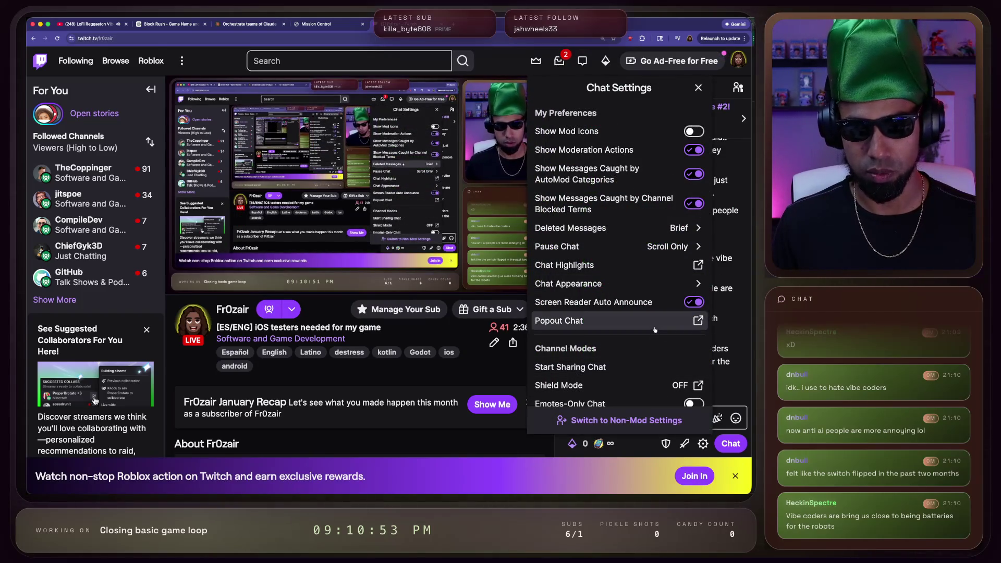
pyautogui.click(615, 321)
pyautogui.click(316, 23)
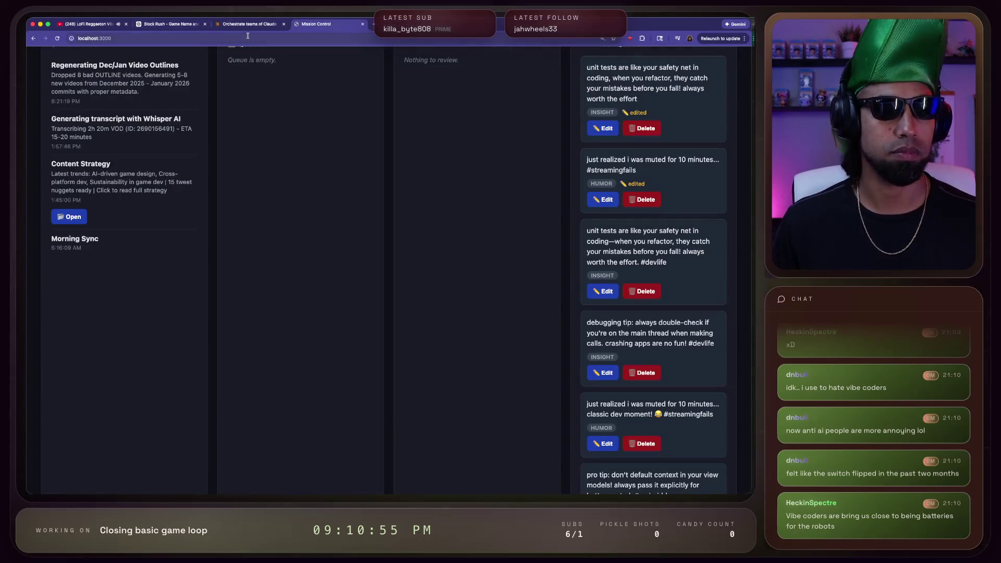
# Flip to the popped-out Twitch chat and back, then tile all open windows
pyautogui.hotkey('ctrl', 'Up')
pyautogui.hotkey('ctrl', 'Up')
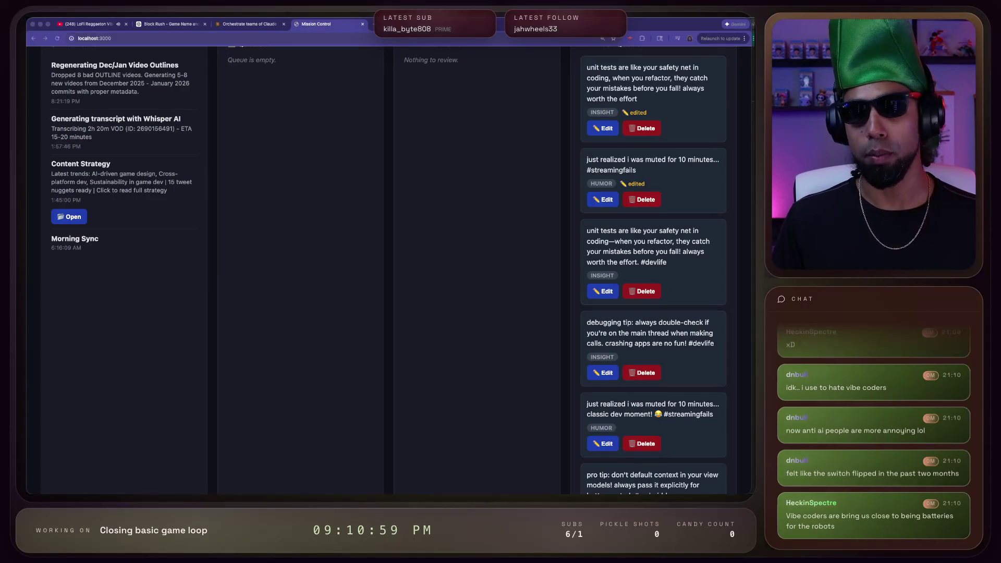
pyautogui.hotkey('alt', 'Tab')
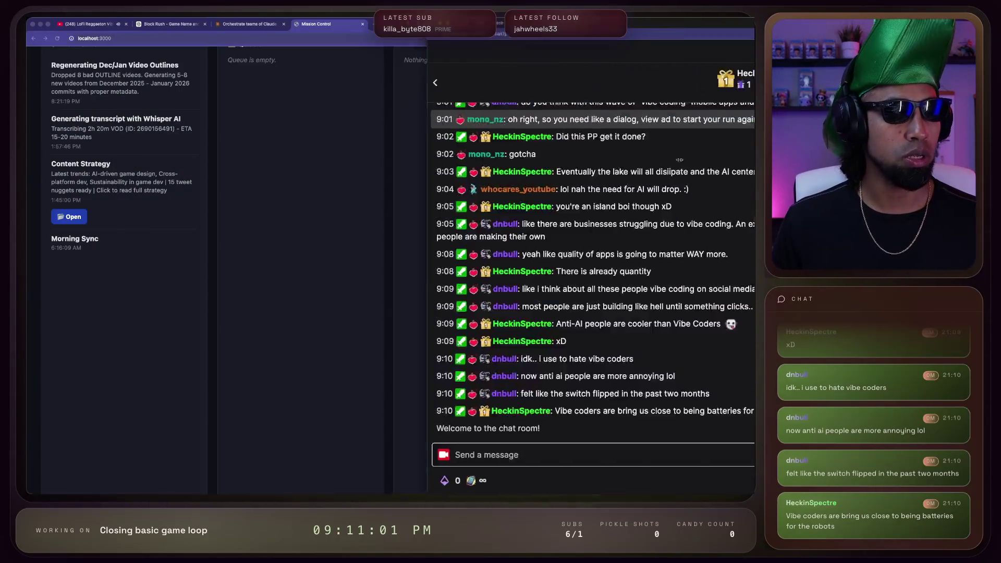
pyautogui.hotkey('alt', 'Tab')
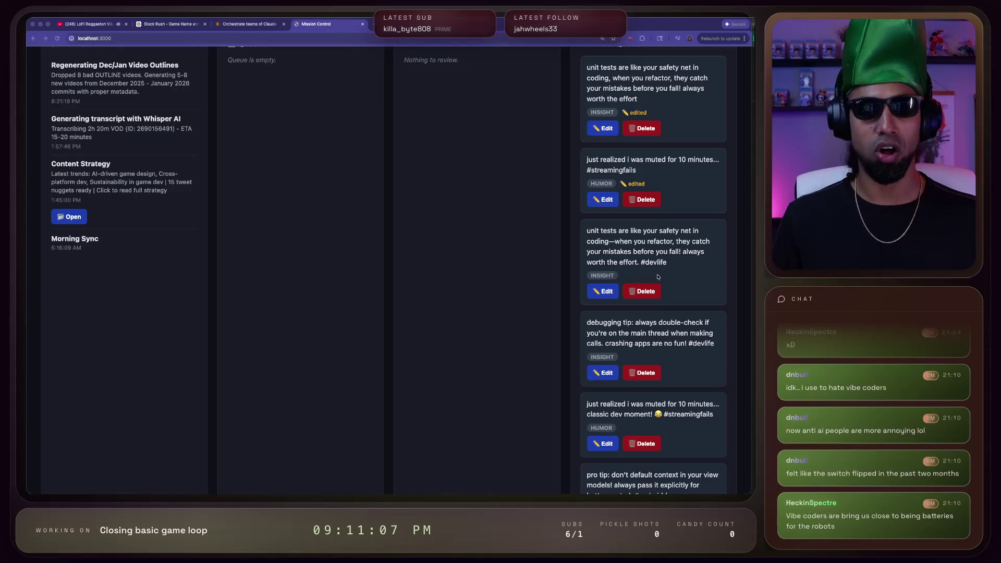
pyautogui.click(465, 235)
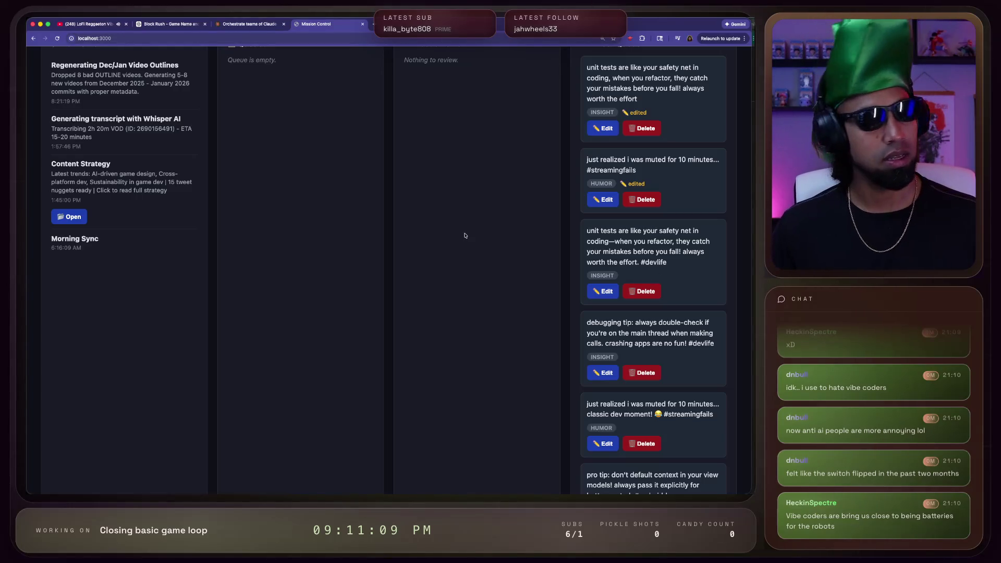
pyautogui.press('super+Tab')
pyautogui.press('super+Tab')
pyautogui.press('super+shift+Tab')
pyautogui.press('super+shift+Tab')
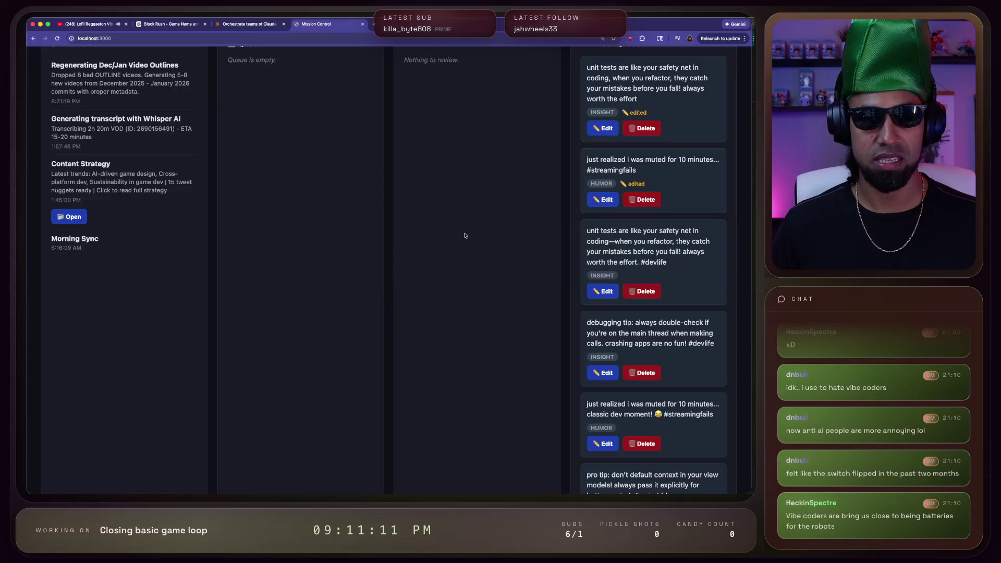
pyautogui.hotkey('ctrl', 'Up')
pyautogui.hotkey('ctrl', 'Up')
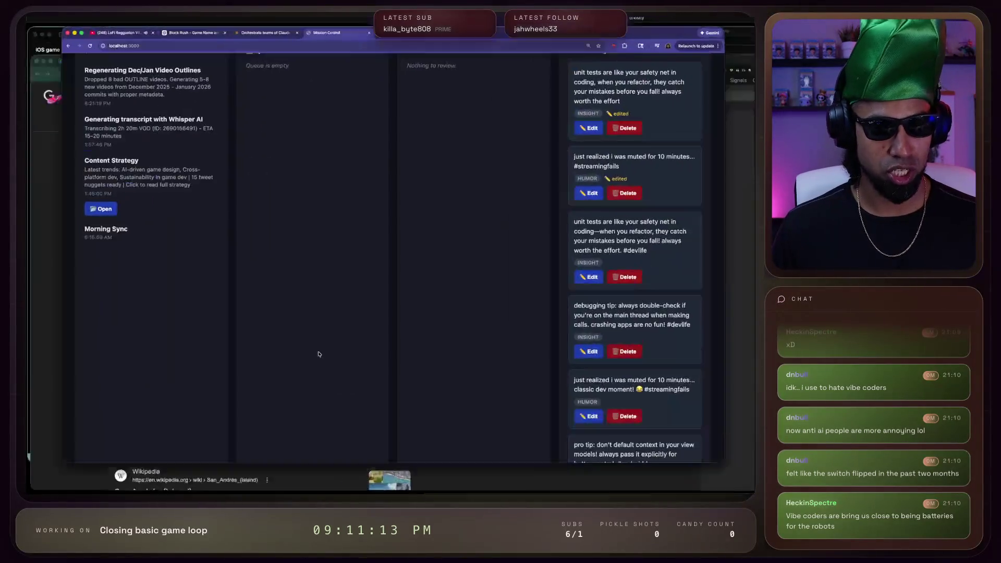
pyautogui.hotkey('ctrl', 'Up')
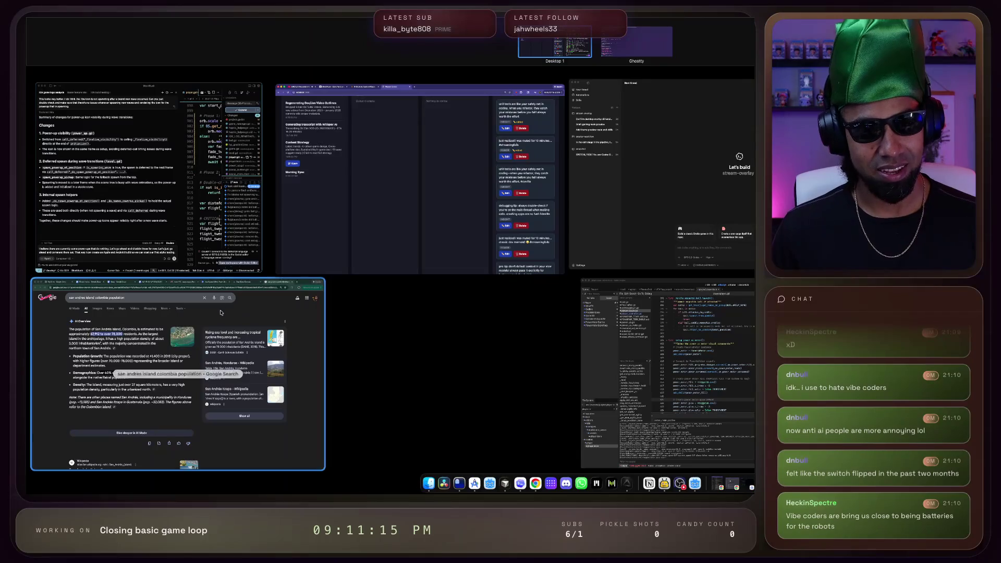
# Close the leftover Google search tab, leaving App Store Connect's pricing page, then go to Cursor
pyautogui.click(232, 307)
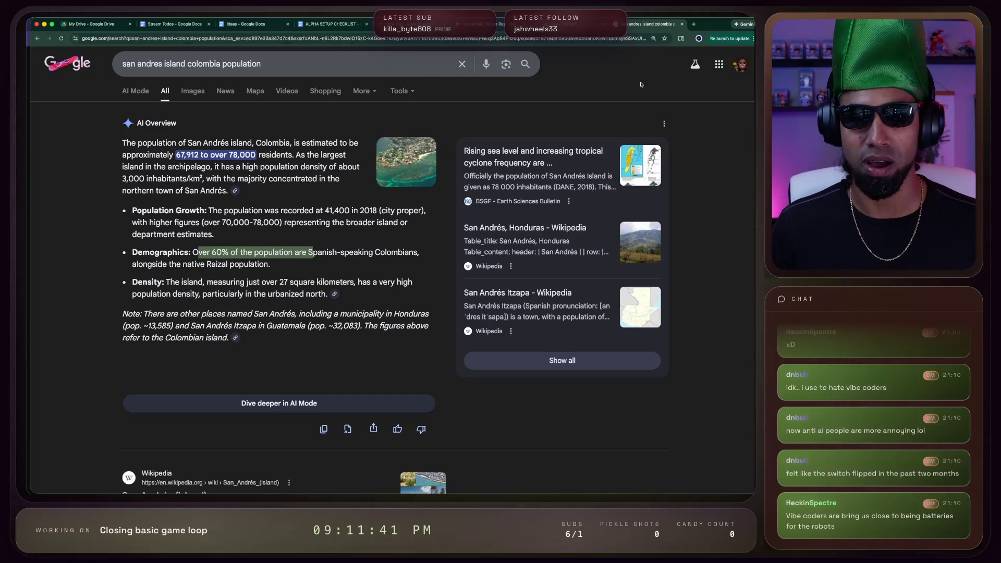
pyautogui.click(682, 24)
pyautogui.hotkey('ctrl', 'Up')
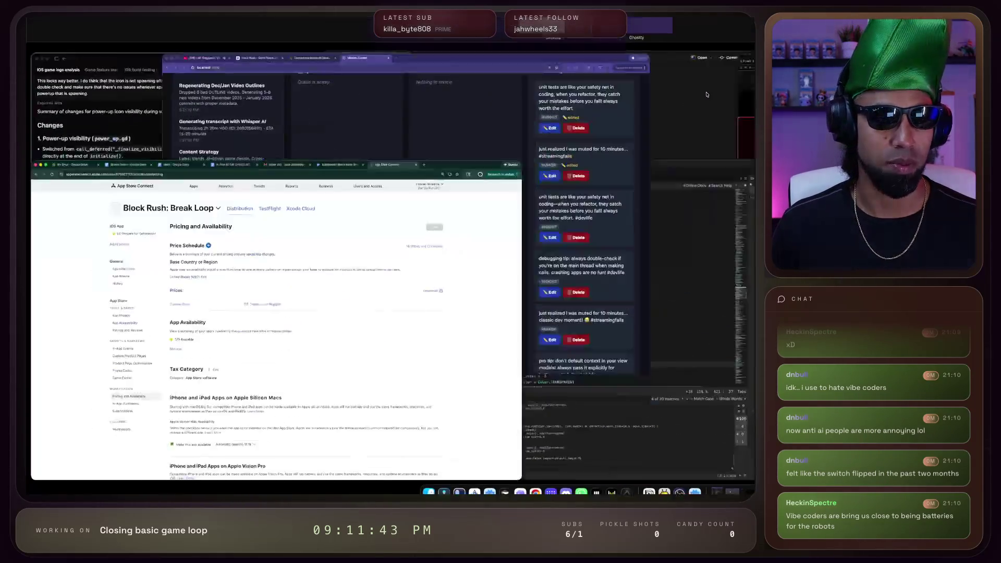
pyautogui.hotkey('ctrl', 'Up')
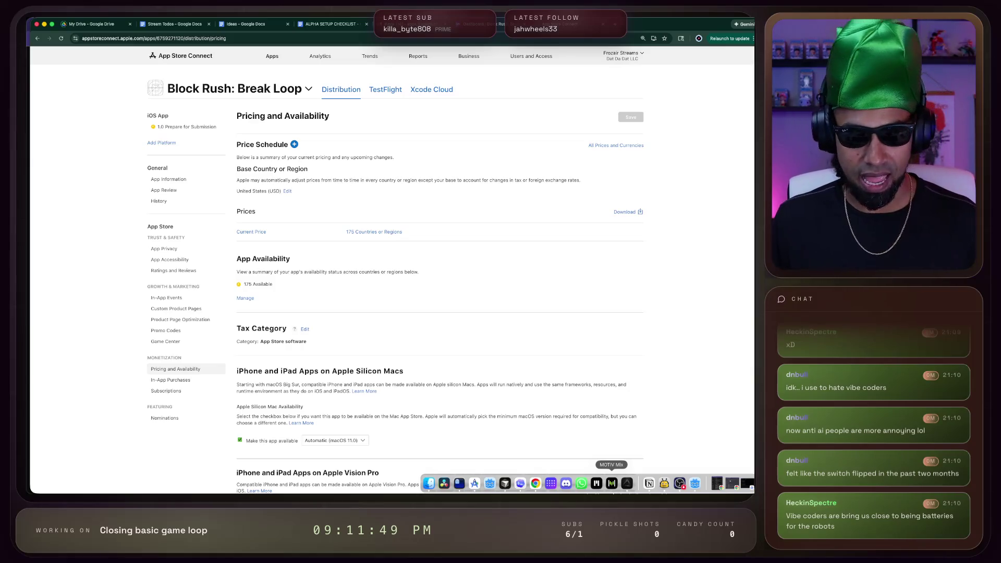
pyautogui.click(504, 483)
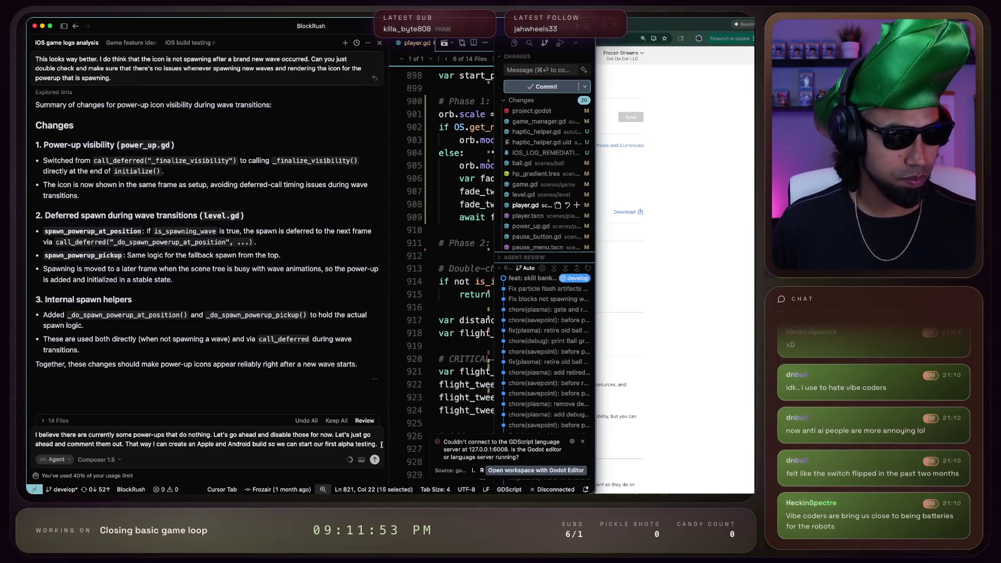
# Send the agent the request to comment out MAGNETIC_BALL, then switch back to Godot
pyautogui.press('Return')
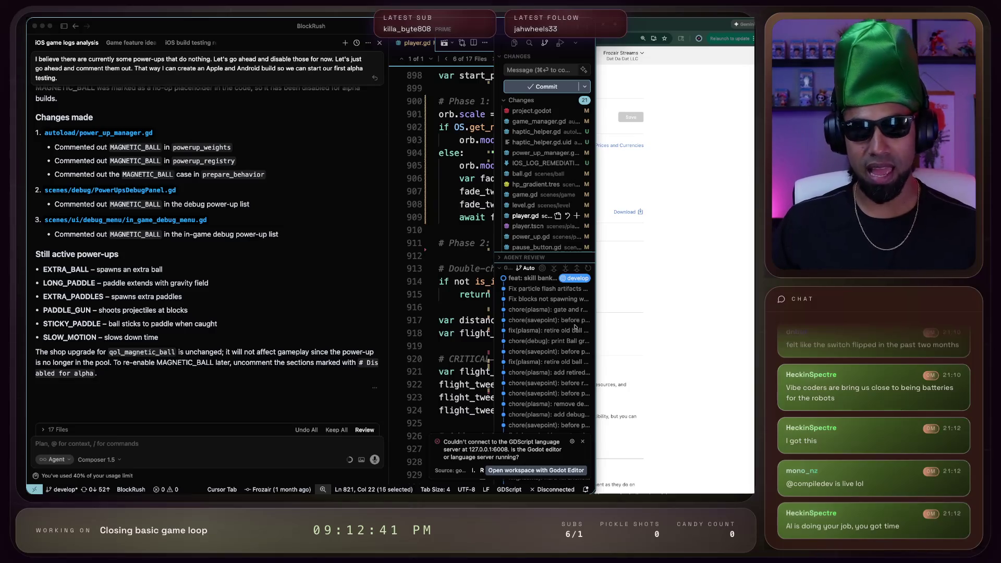
pyautogui.press('super+Tab')
pyautogui.press('super+Tab')
pyautogui.press('super+Tab')
pyautogui.press('super+shift+Tab')
pyautogui.press('super+shift+Tab')
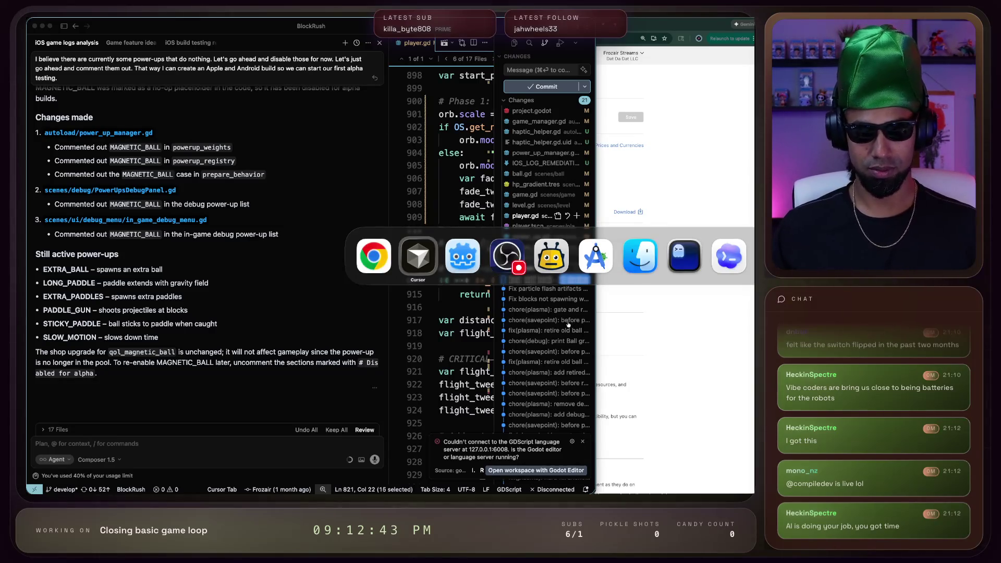
pyautogui.press('super+shift+Tab')
pyautogui.press('super+shift+Tab')
pyautogui.press('super+shift+Tab')
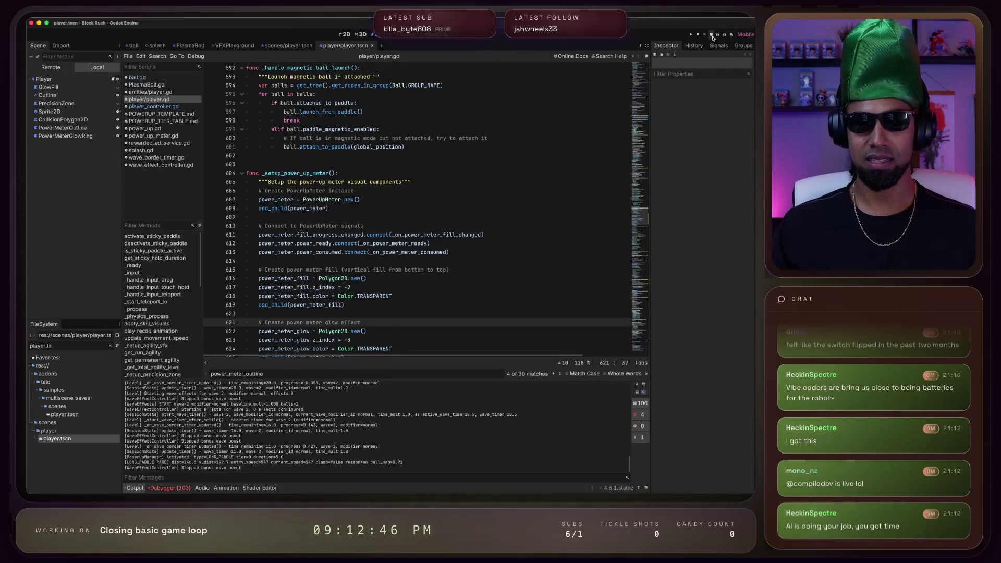
pyautogui.click(718, 34)
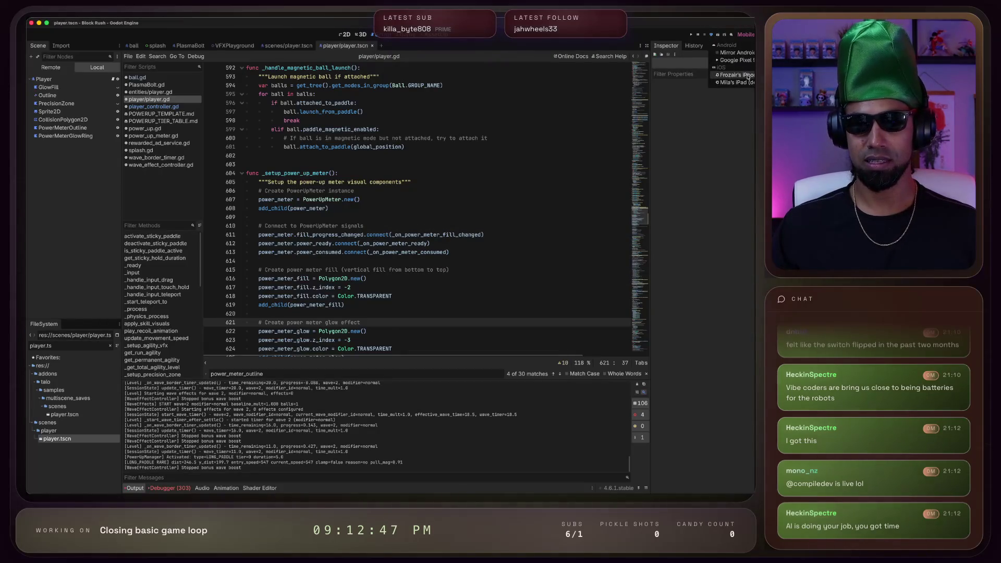
pyautogui.click(748, 75)
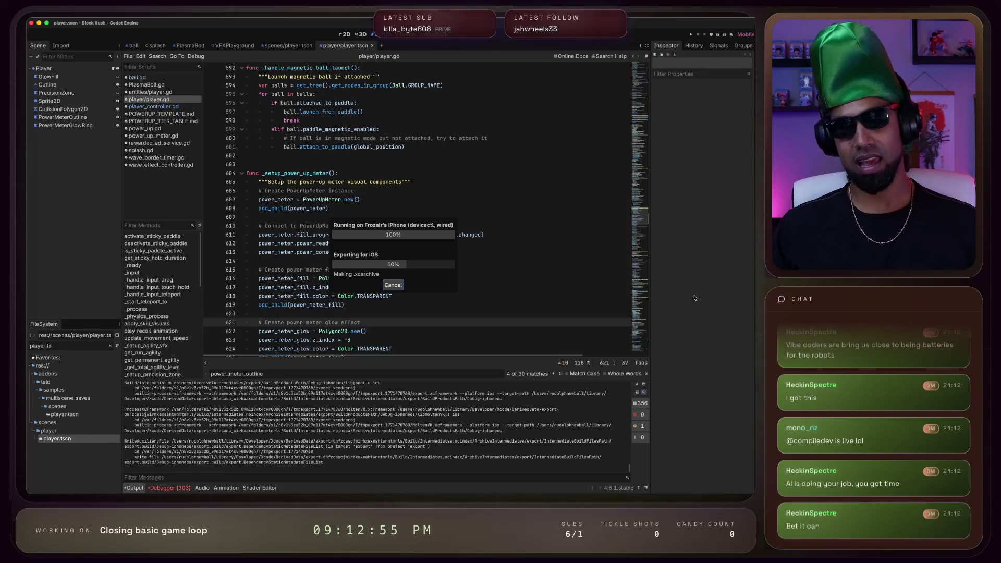
pyautogui.moveTo(565, 490)
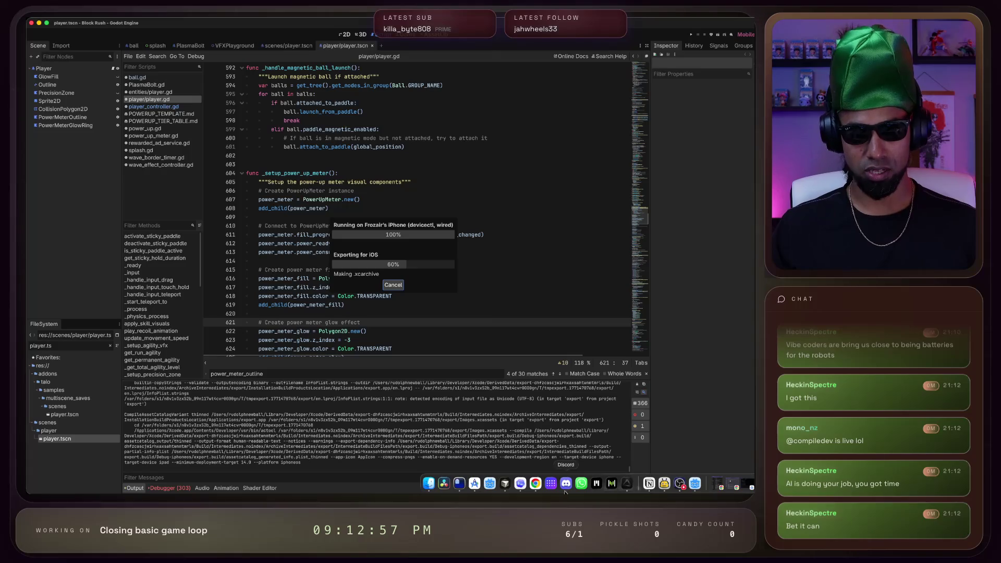
pyautogui.rightClick(475, 486)
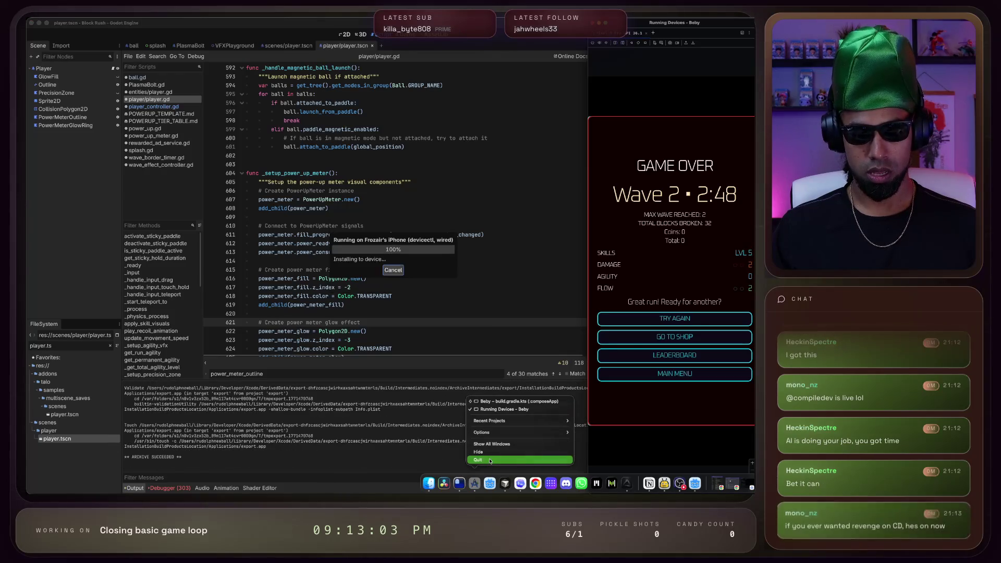
pyautogui.click(490, 460)
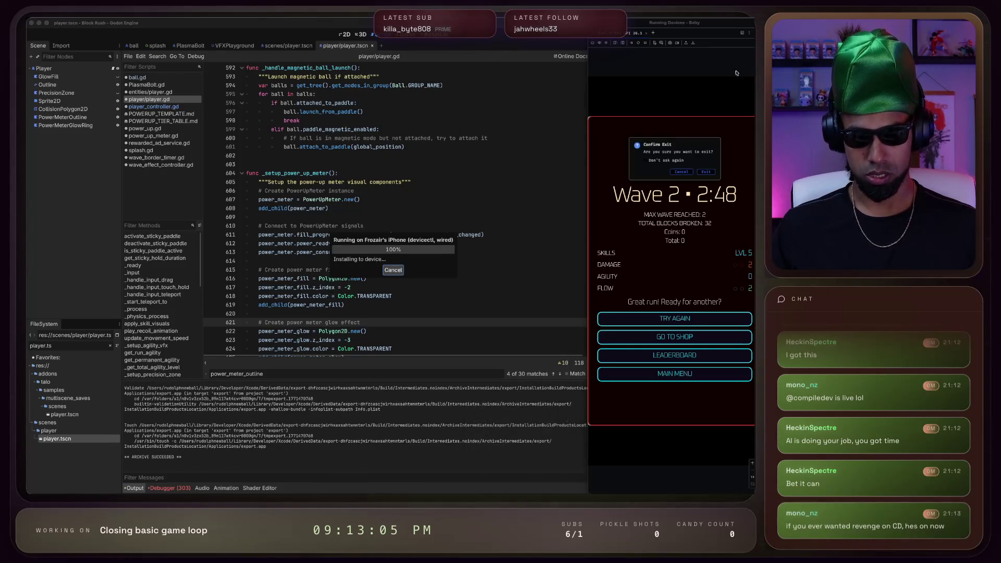
pyautogui.click(707, 172)
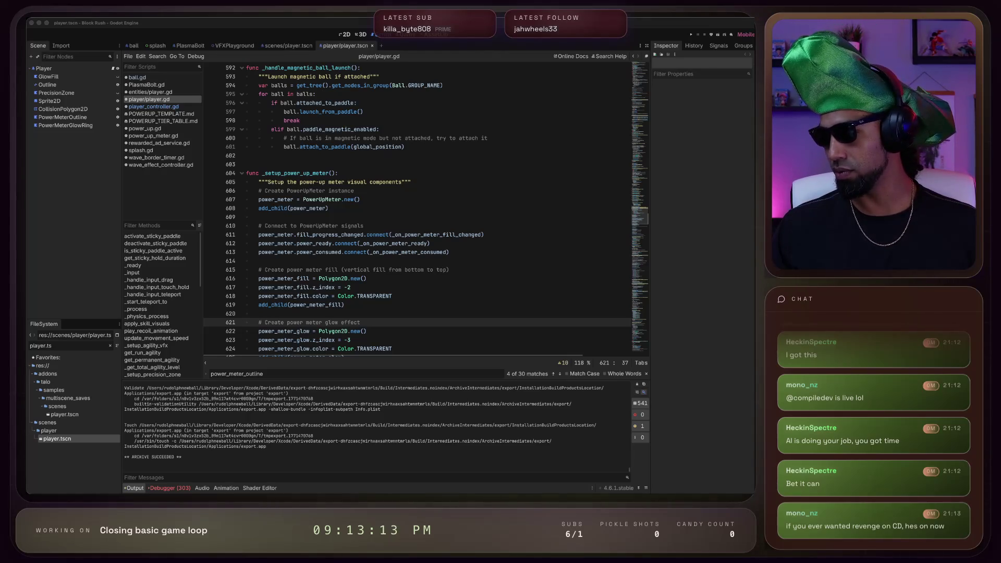
pyautogui.click(687, 218)
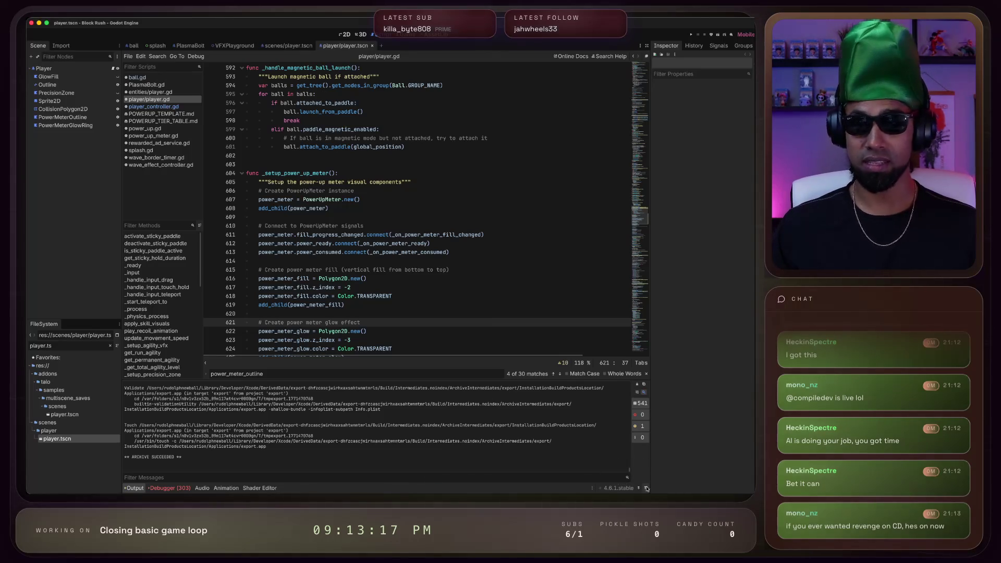
pyautogui.moveTo(513, 482)
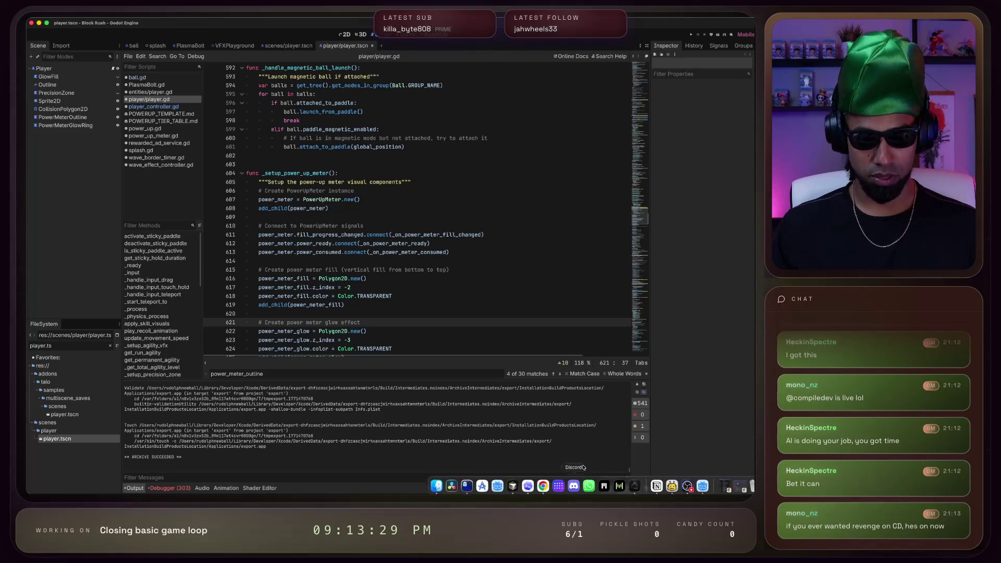
pyautogui.press('super+space')
pyautogui.write('terminal')
pyautogui.press('Return')
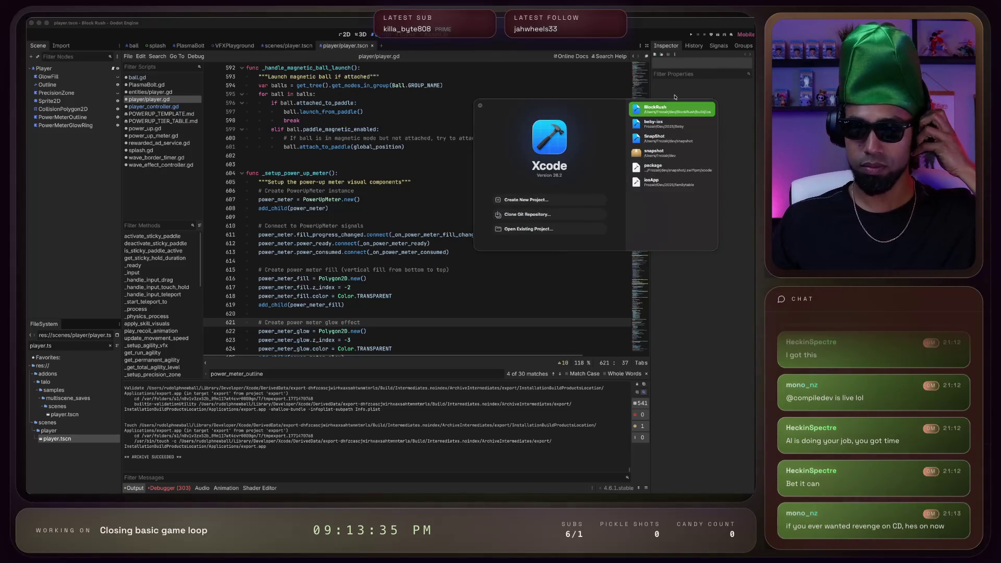
pyautogui.click(481, 105)
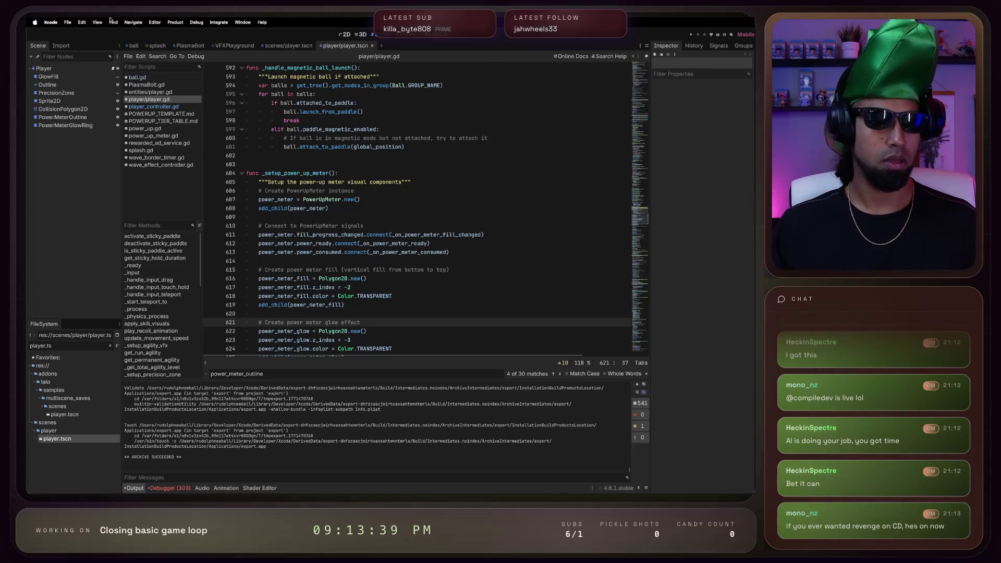
pyautogui.click(133, 20)
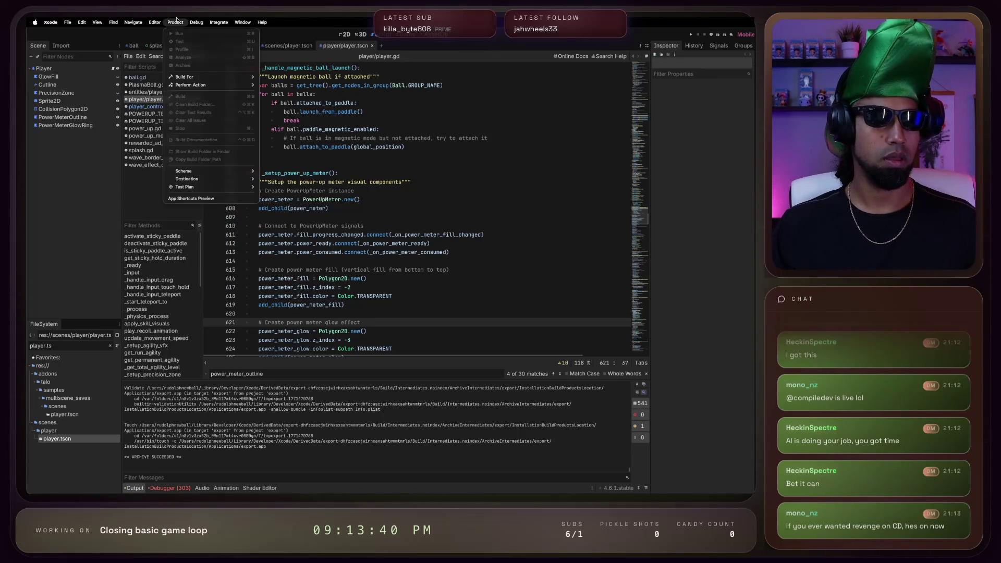
pyautogui.click(97, 30)
pyautogui.moveTo(109, 19)
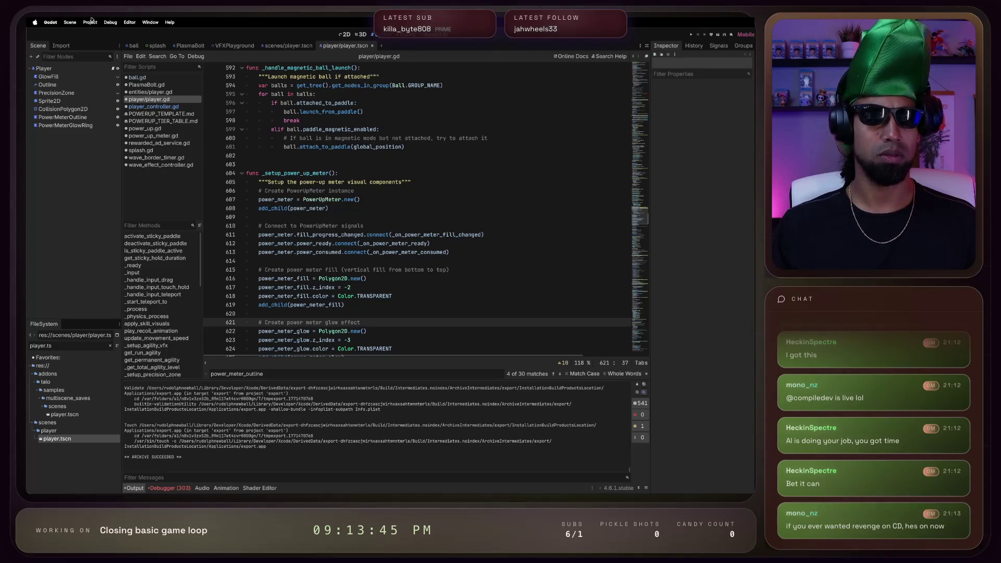
# Open Project > Export and select the iOS (Runnable) preset
pyautogui.click(91, 21)
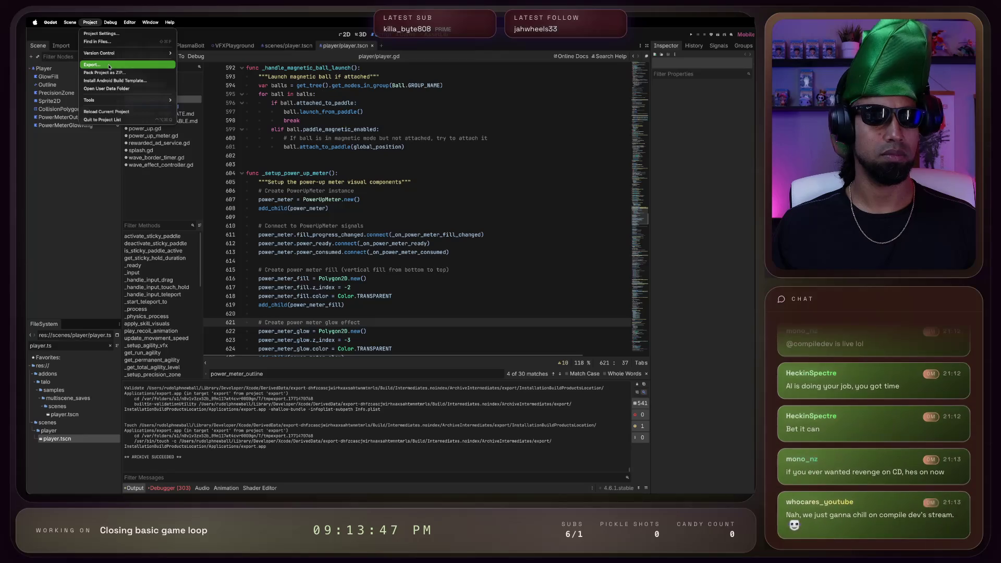
pyautogui.click(92, 65)
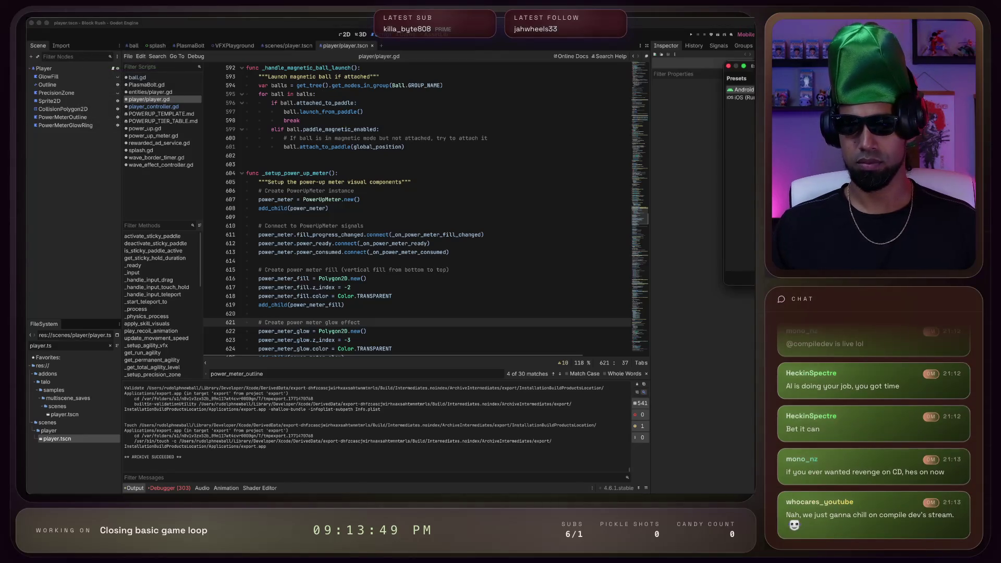
pyautogui.click(741, 97)
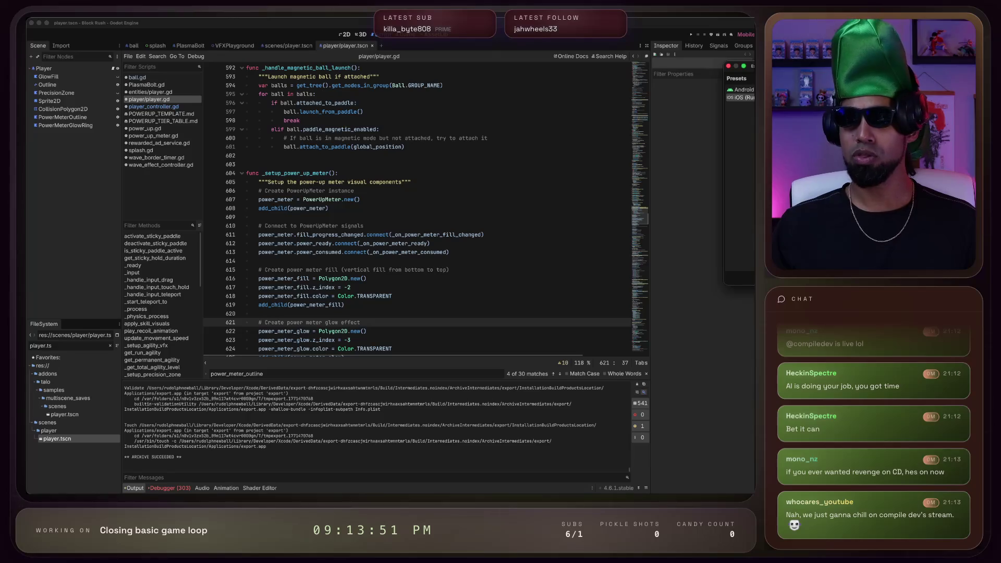
pyautogui.moveTo(926, 69); pyautogui.dragTo(581, 98)
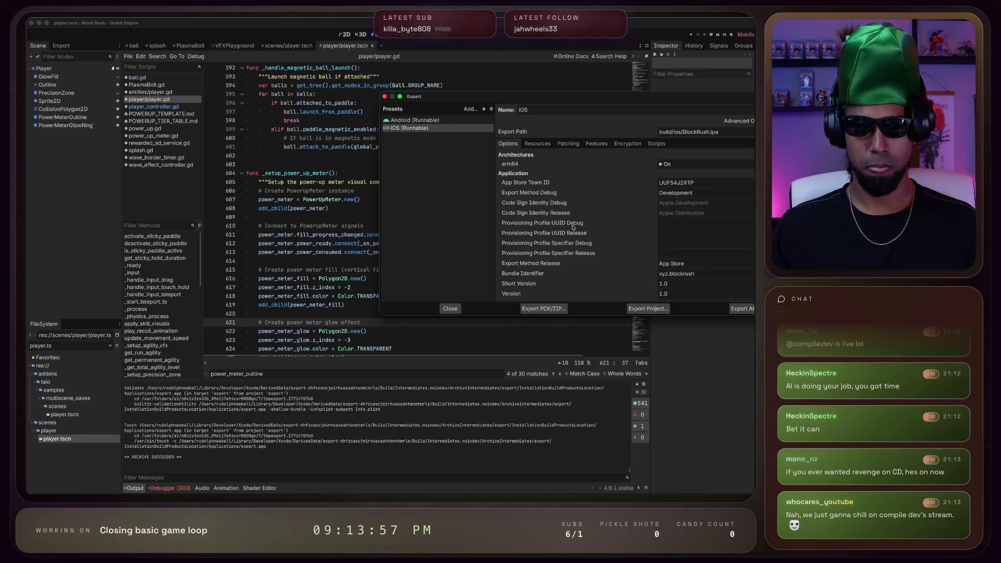
pyautogui.scroll(-5, 557, 273)
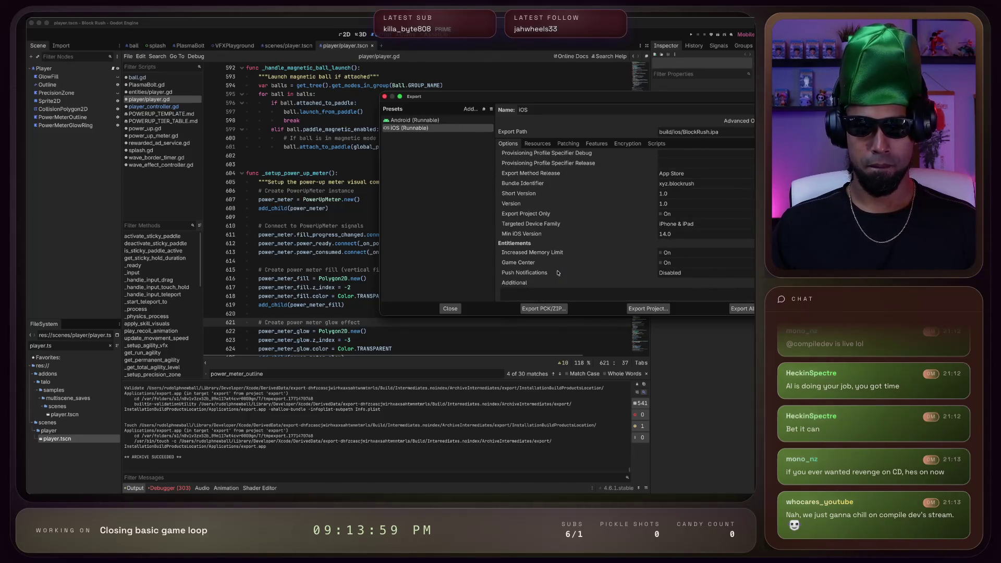
pyautogui.scroll(5, 557, 273)
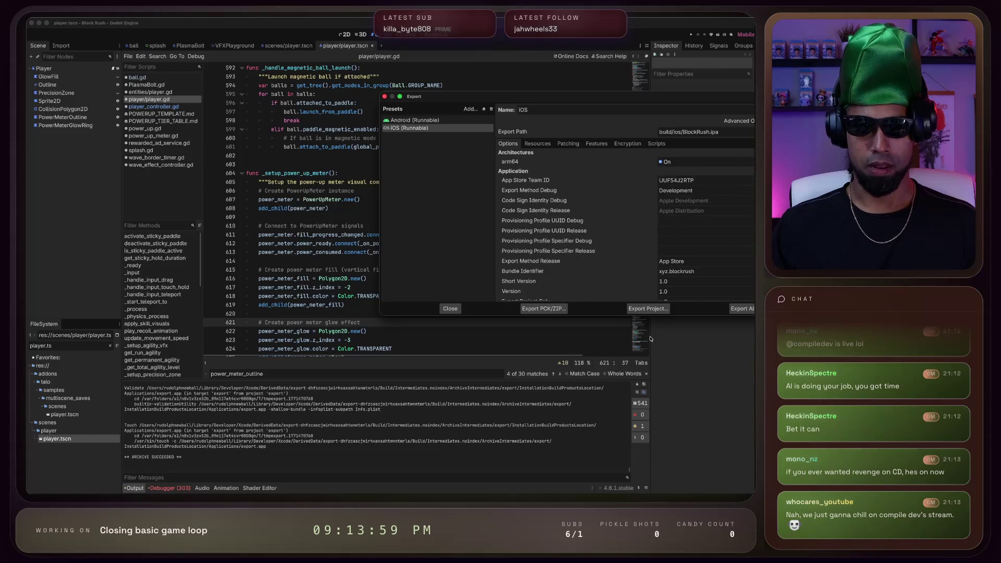
# Export the project to build/ios/BlockRush.ipa, overwriting the existing file
pyautogui.click(651, 310)
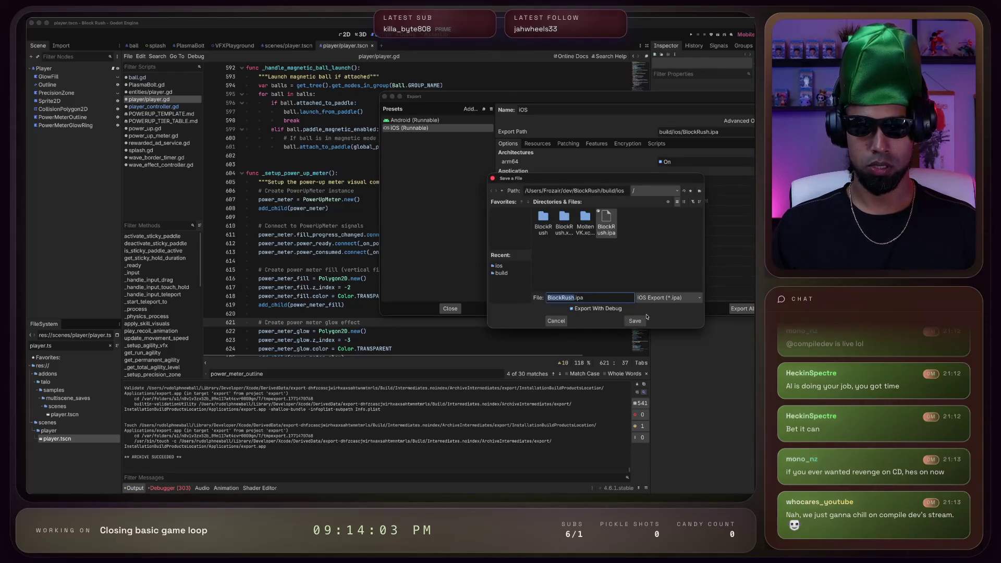
pyautogui.click(646, 321)
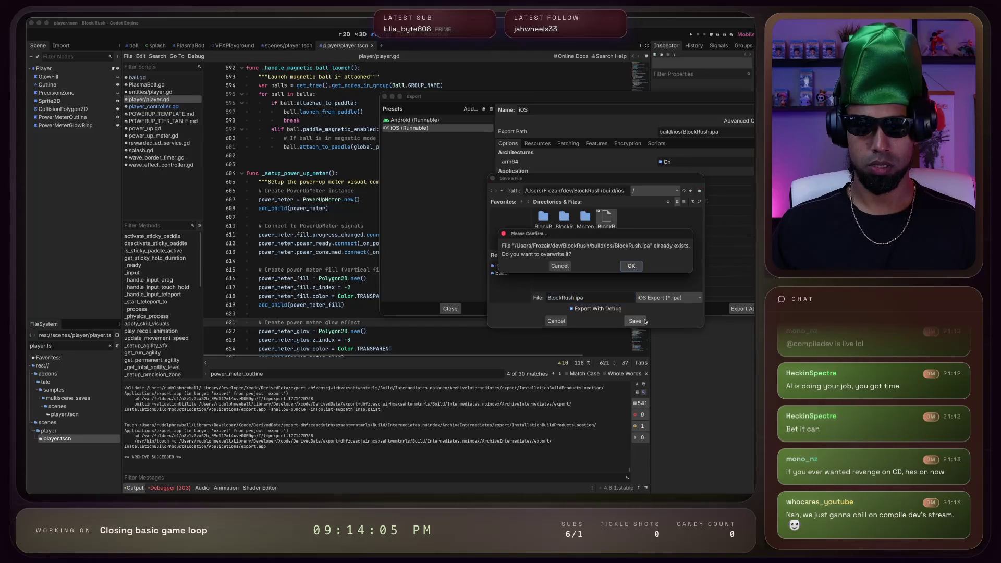
pyautogui.click(632, 266)
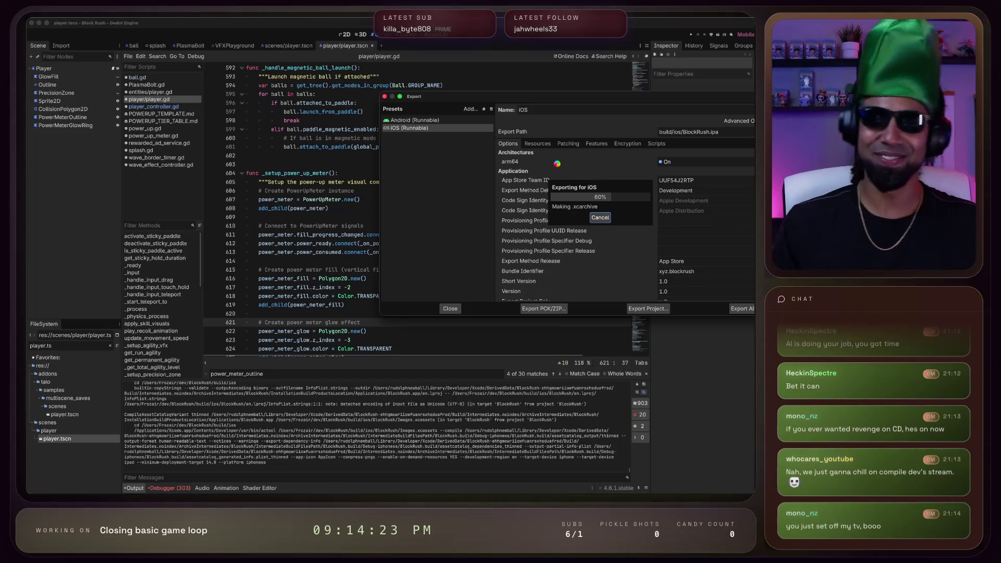
pyautogui.hotkey('ctrl', 'Right')
pyautogui.hotkey('ctrl', 'Right')
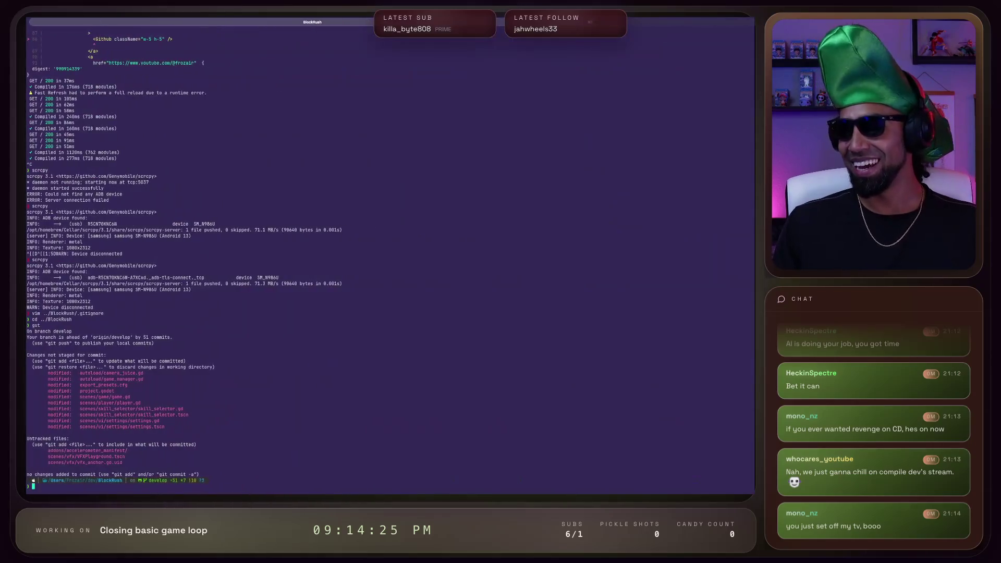
# Check git status in Terminal, then close Godot's finished iOS export window
pyautogui.hotkey('ctrl', 'Left')
pyautogui.hotkey('ctrl', 'Left')
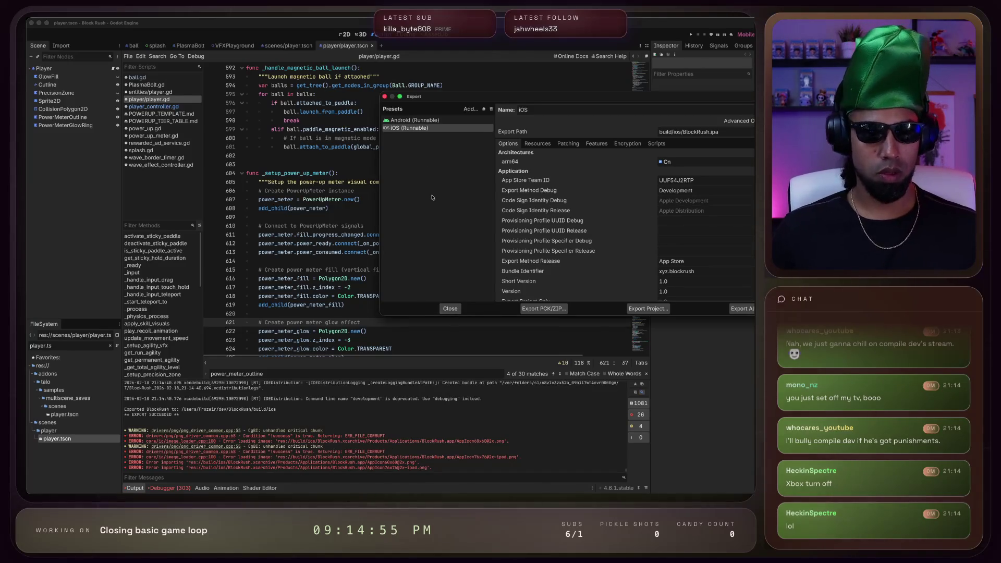
pyautogui.click(449, 309)
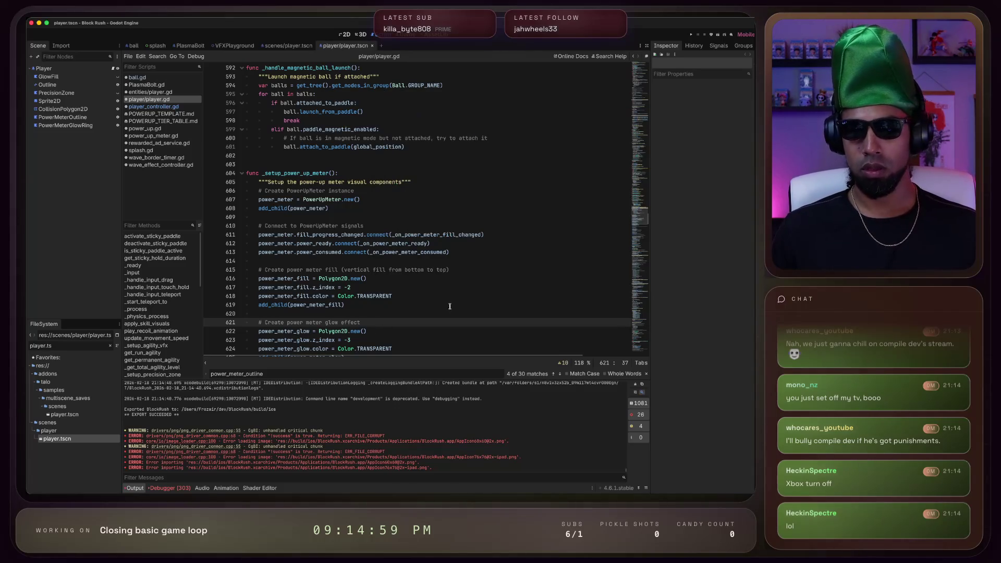
# Bring up Xcode with the exported BlockRush project and build it onto the iPhone
pyautogui.moveTo(420, 492)
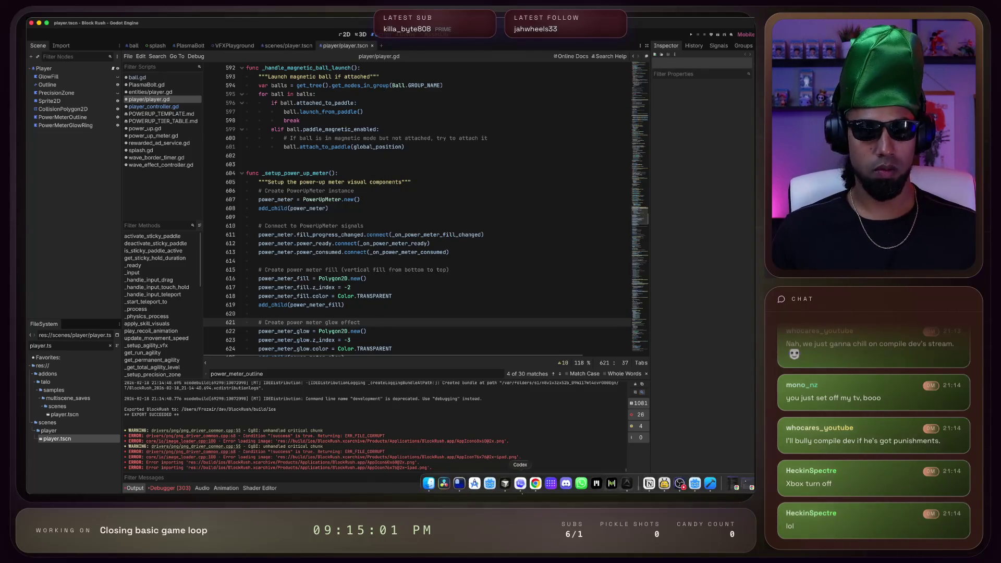
pyautogui.click(708, 490)
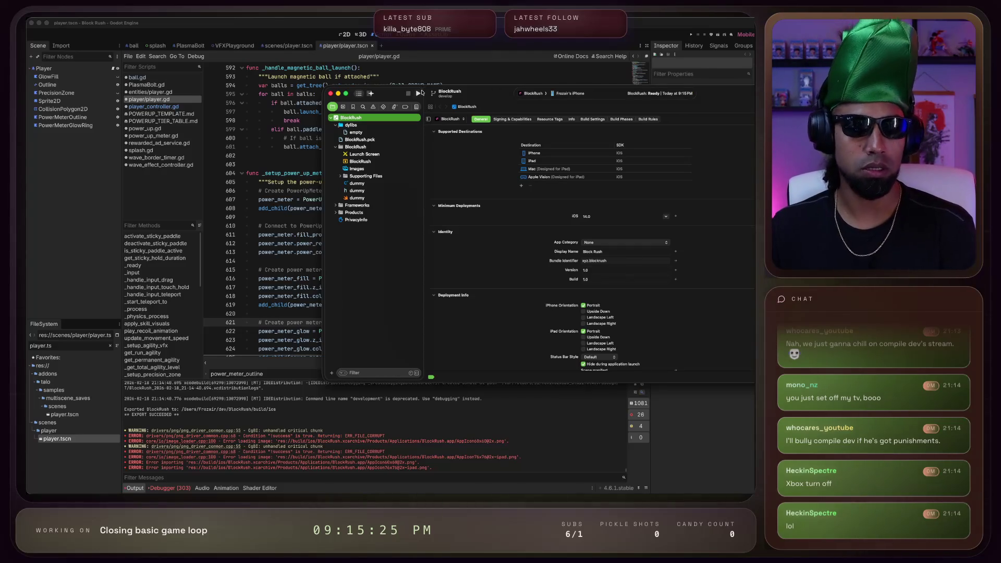
pyautogui.click(418, 93)
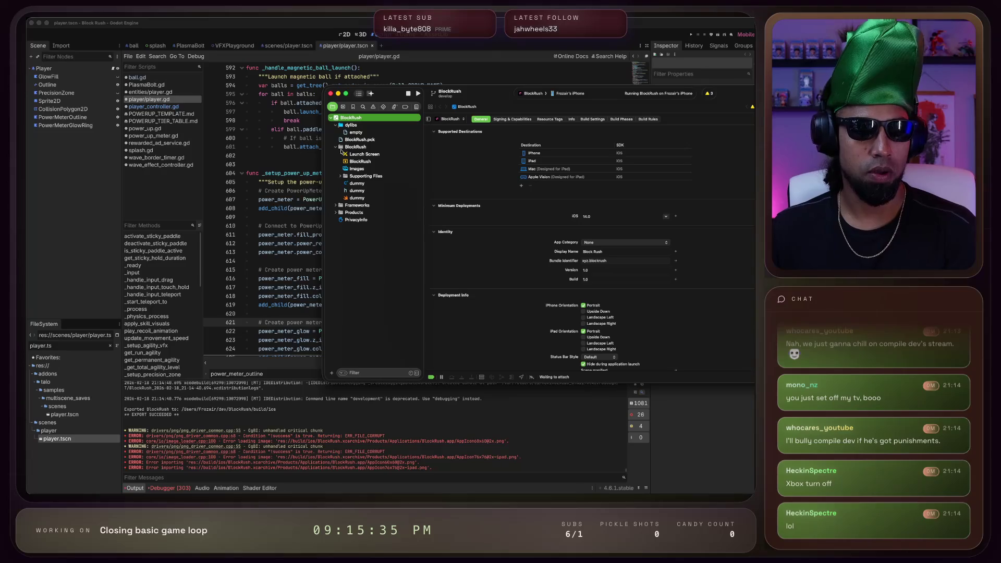
# Check the Launch Screen and General settings, then enlarge the debug console and select its whole log
pyautogui.click(367, 155)
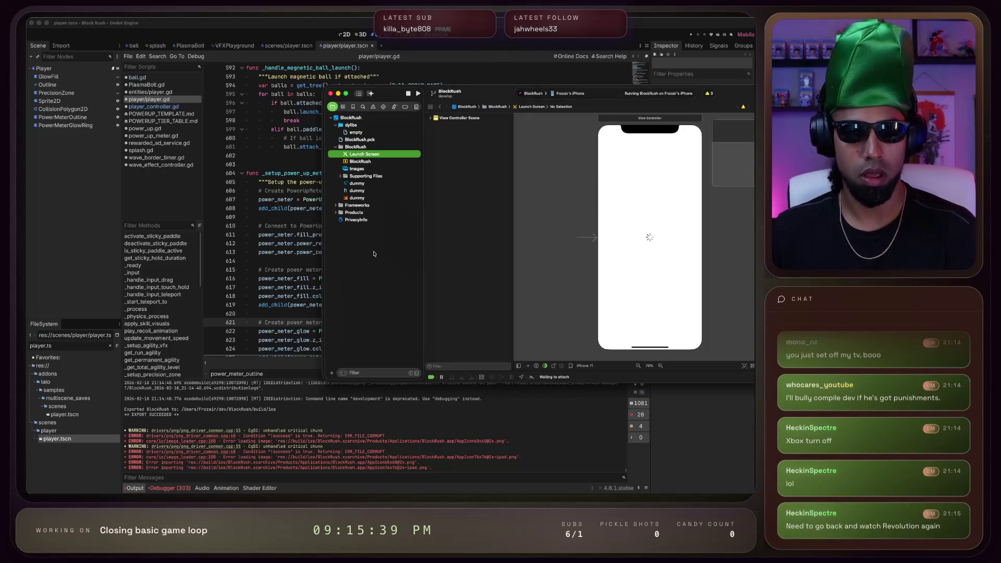
pyautogui.click(352, 119)
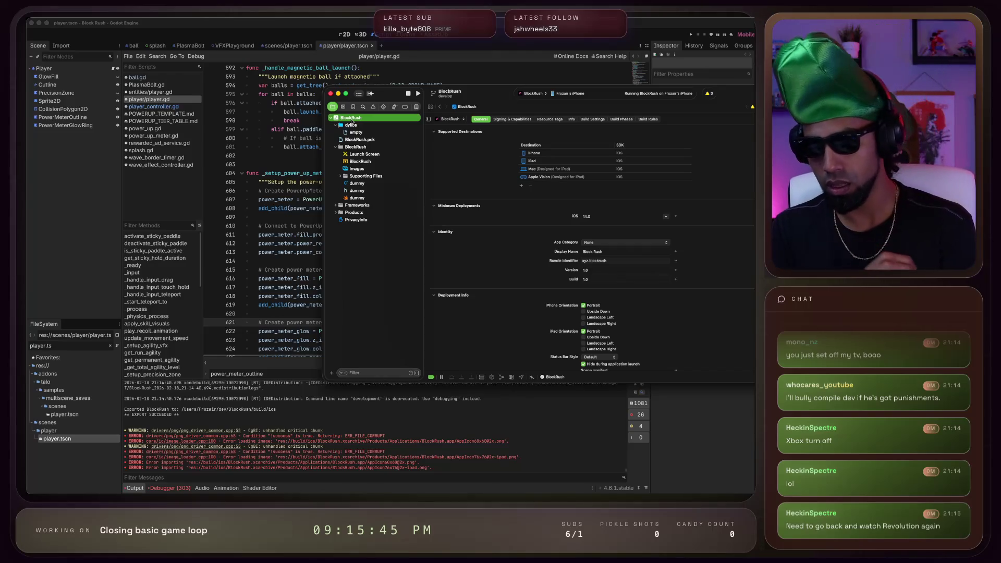
pyautogui.press('super+shift+y')
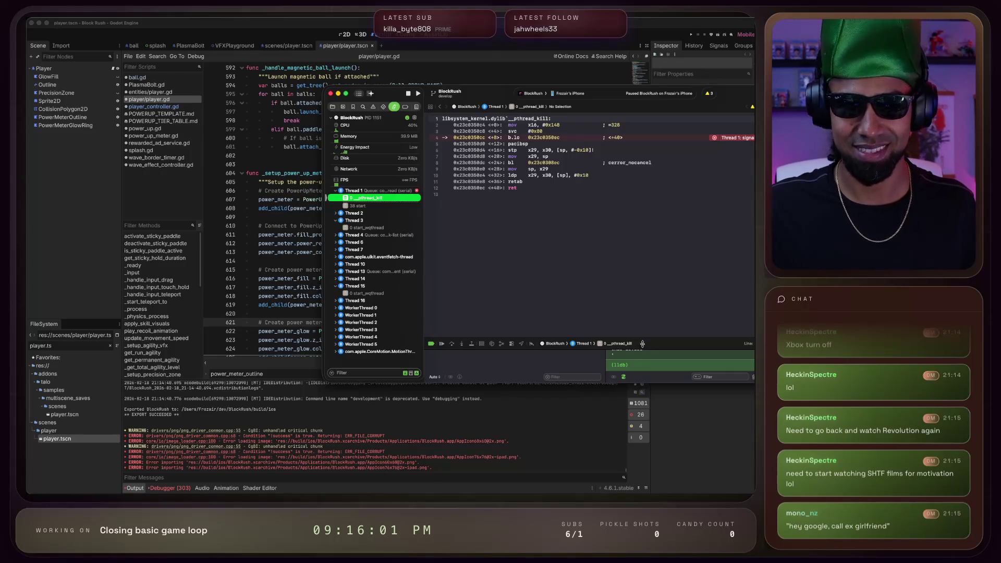
pyautogui.moveTo(642, 343); pyautogui.dragTo(642, 238)
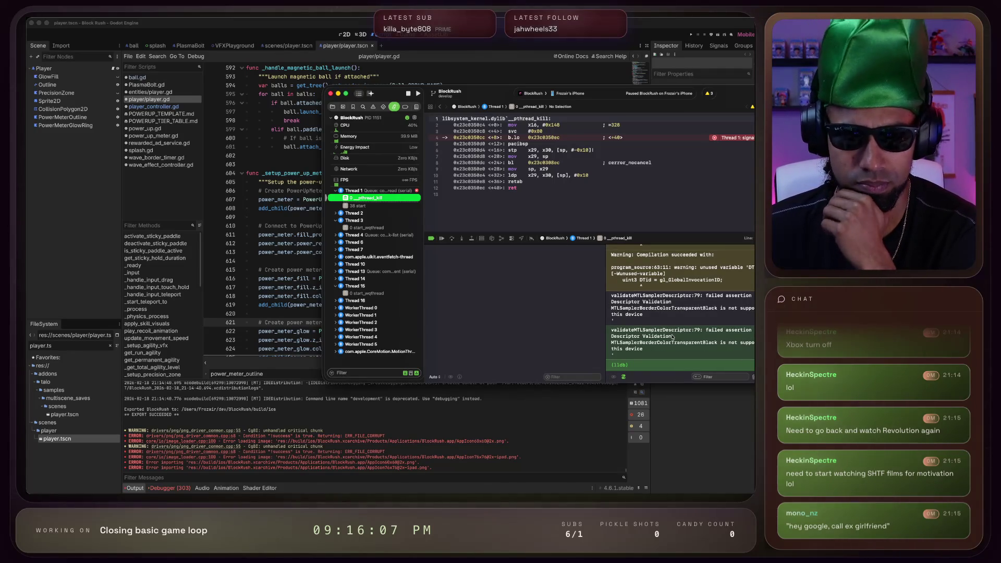
pyautogui.scroll(5, 672, 337)
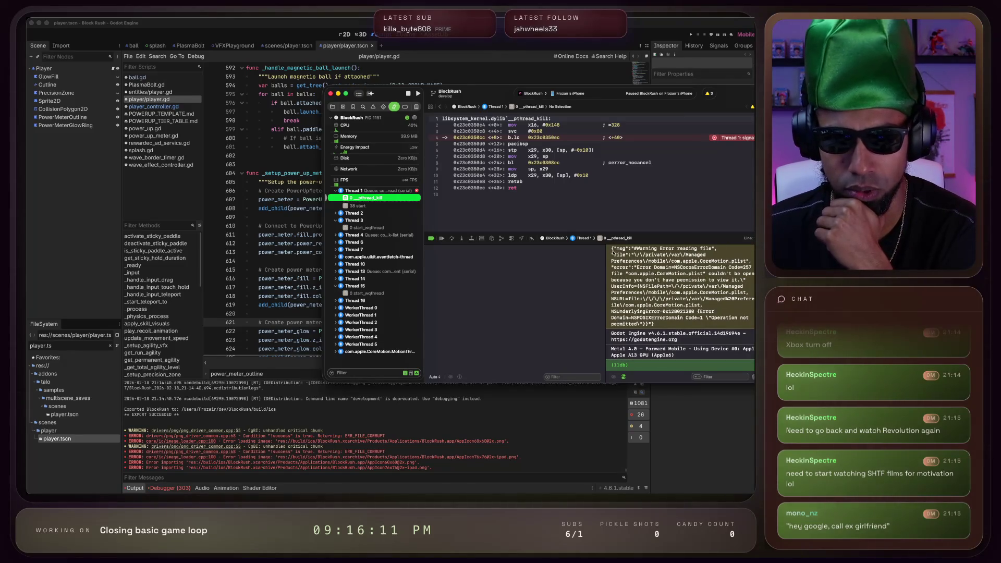
pyautogui.scroll(-5, 678, 313)
pyautogui.press('super+a')
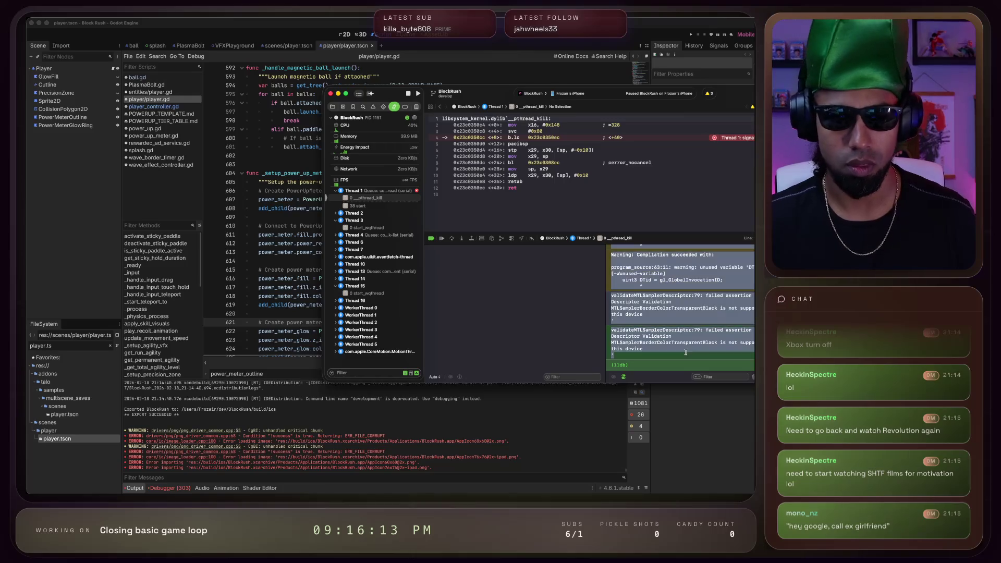
pyautogui.press('super+Tab')
pyautogui.press('super+Tab')
pyautogui.press('super+Tab')
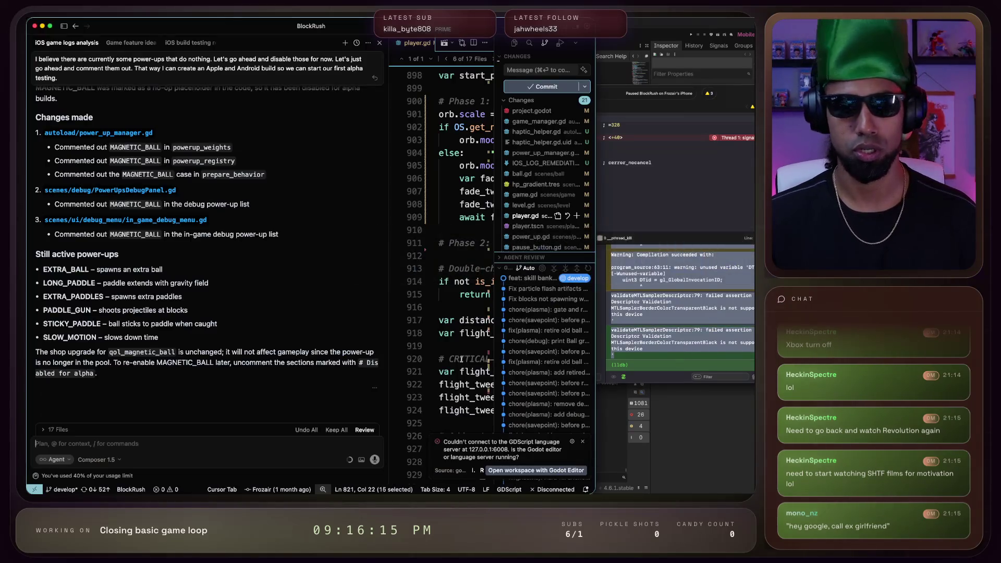
# Start a Composer message about the broken iOS build and paste the Xcode error logs
pyautogui.click(222, 439)
pyautogui.write('c')
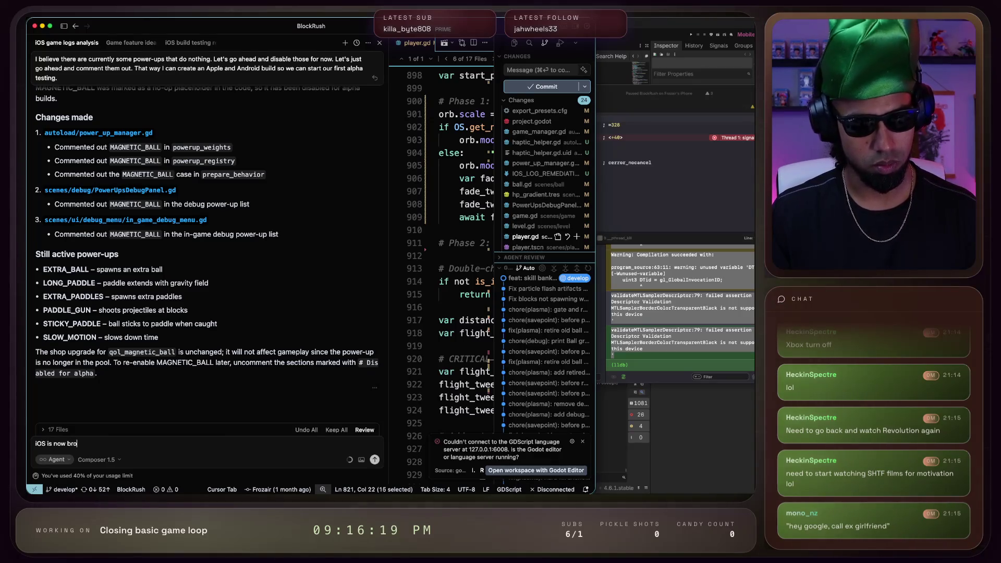
pyautogui.write('hen i buiul')
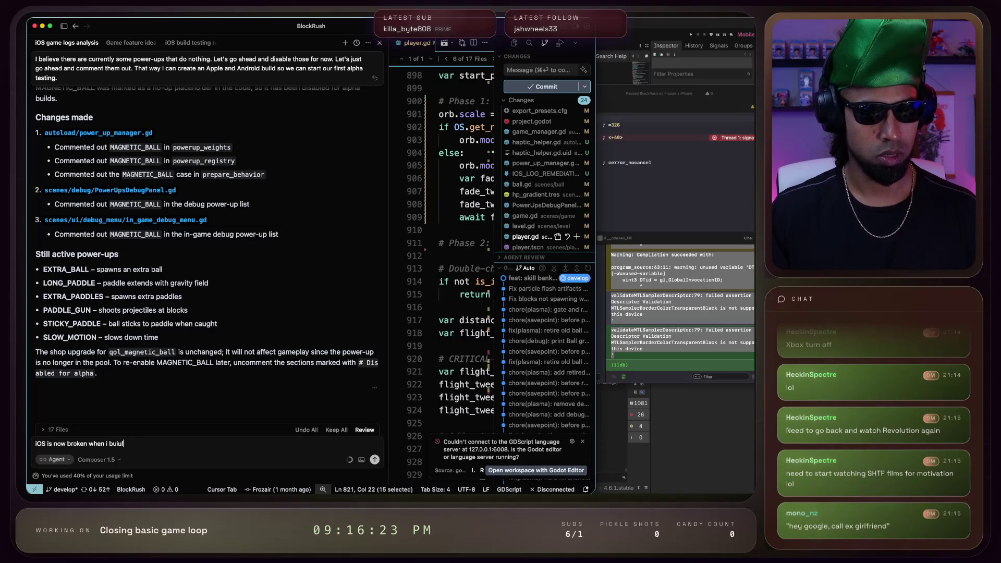
pyautogui.press('BackSpace')
pyautogui.press('BackSpace')
pyautogui.write('ld through')
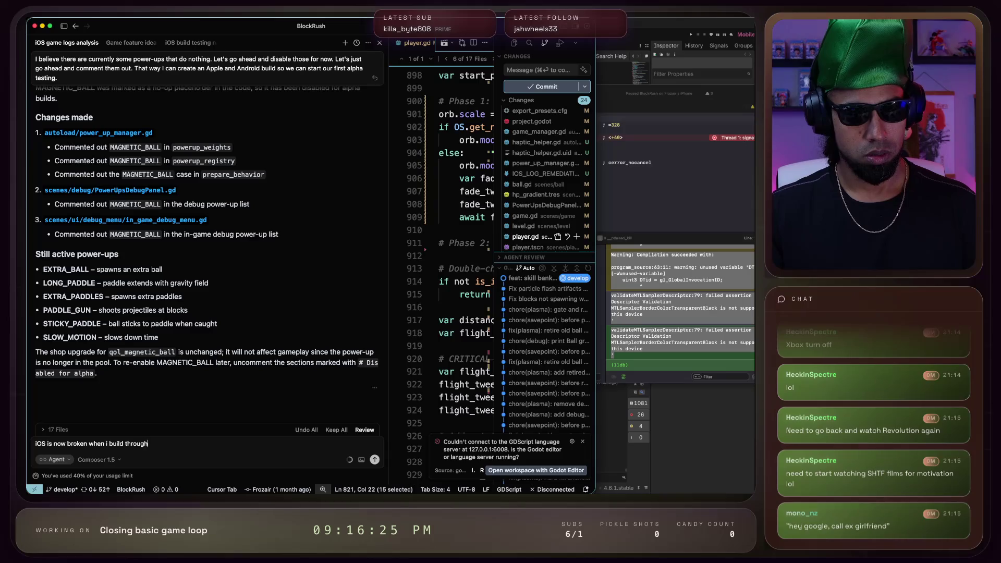
pyautogui.write(' xcode. Her')
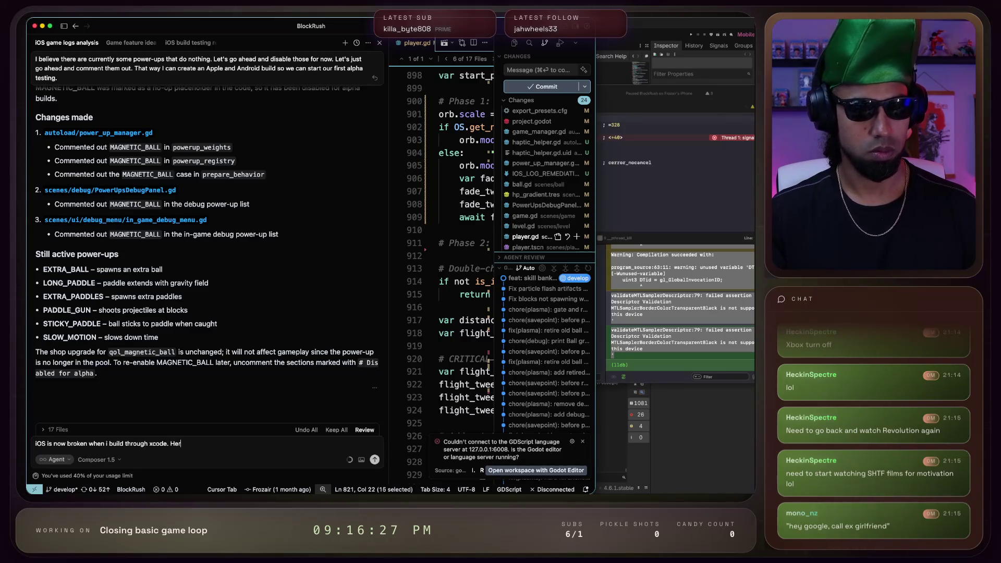
pyautogui.write('e are the logs:')
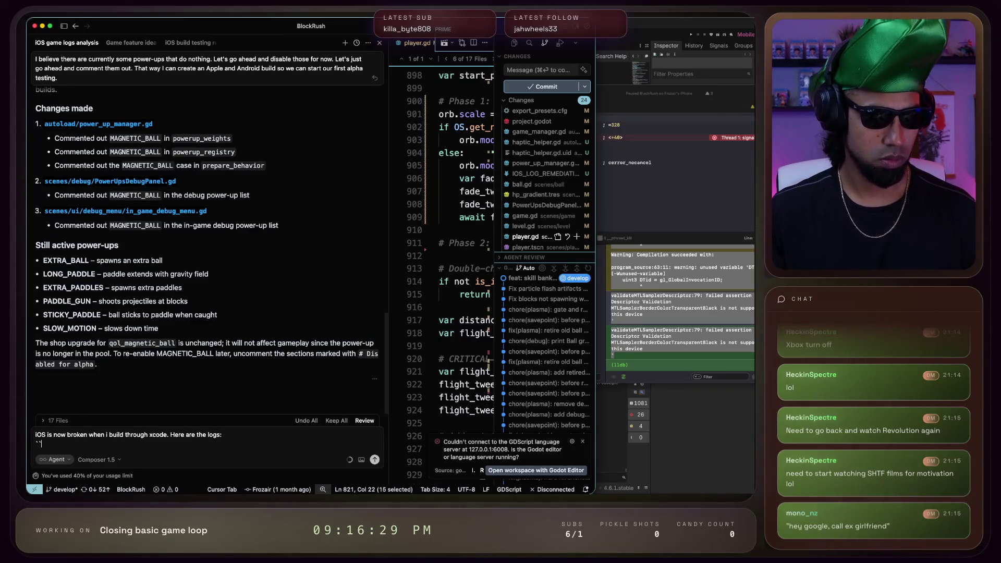
pyautogui.hotkey('ctrl', 'v')
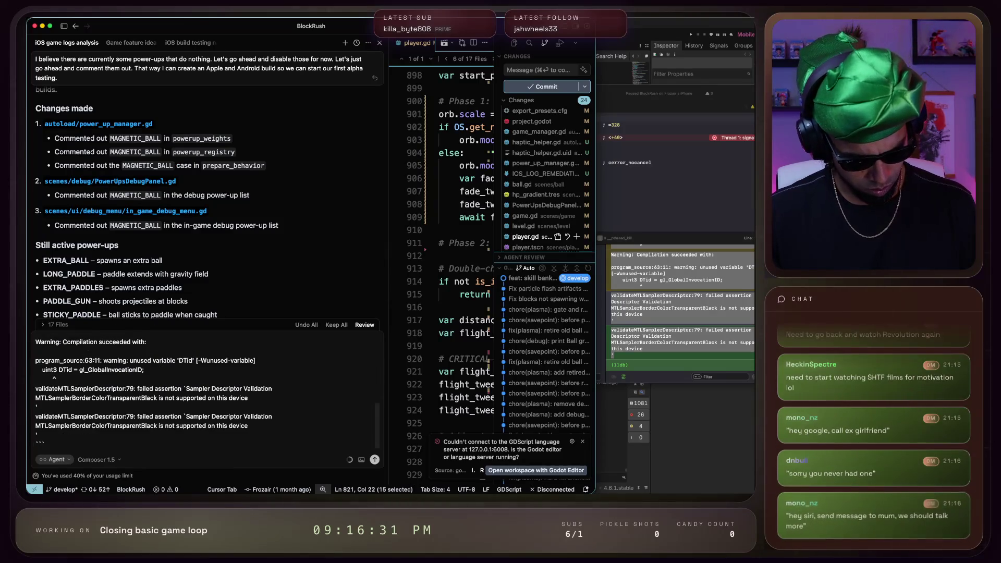
pyautogui.hotkey('shift', 'Return')
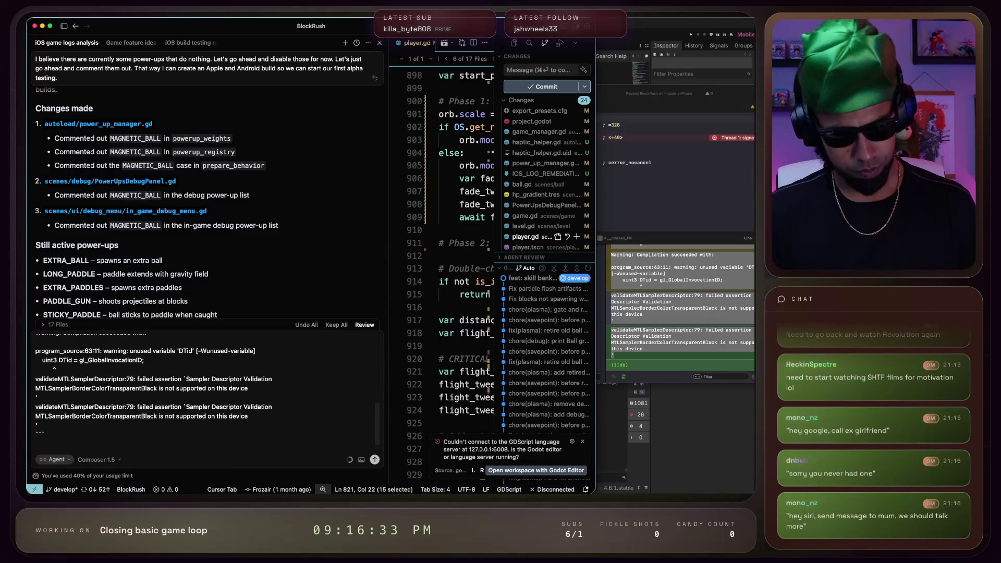
# Dictate the rest of the prompt and send it so the agent investigates the Metal error
pyautogui.hotkey('alt', 'space')
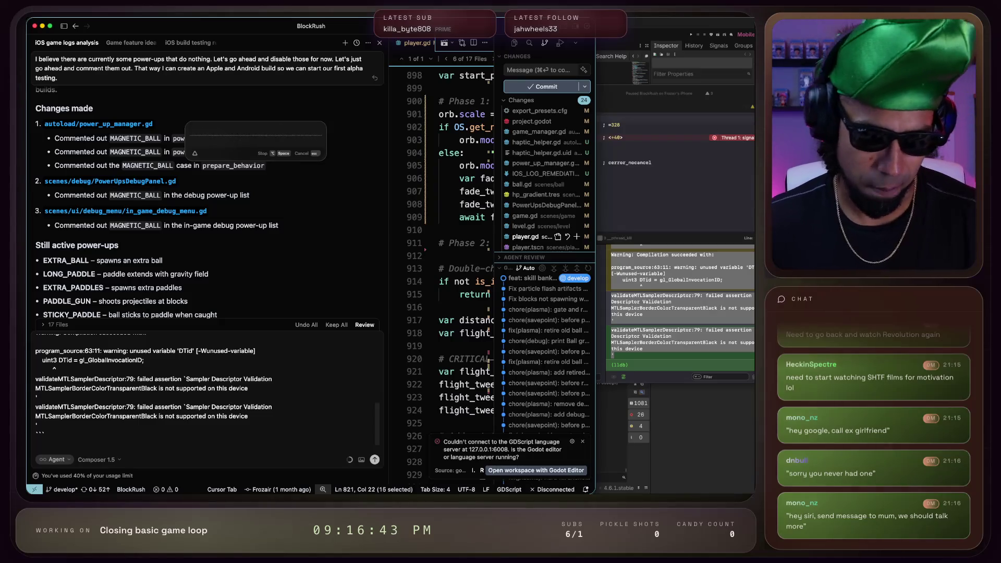
pyautogui.hotkey('alt', 'space')
pyautogui.press('Return')
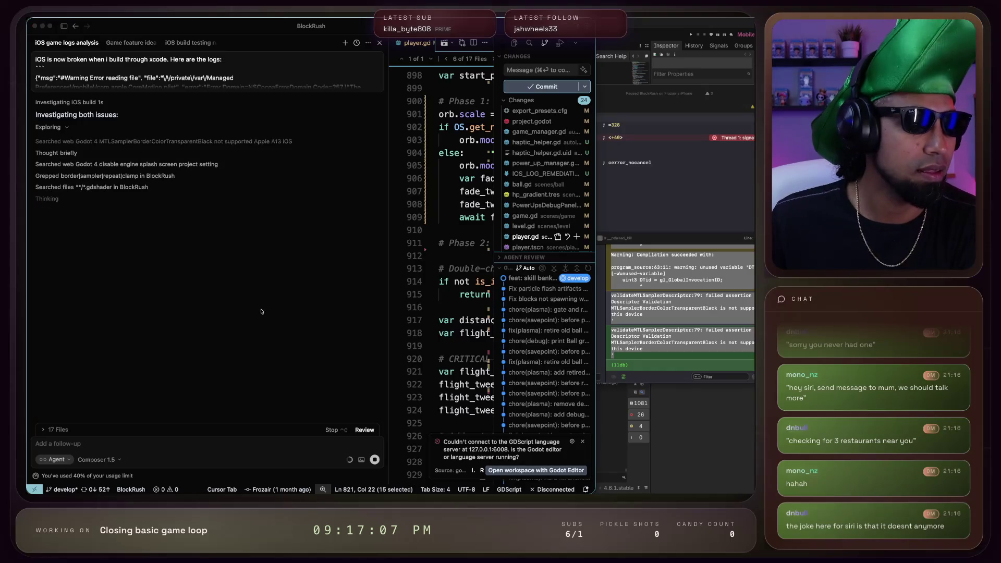
pyautogui.click(279, 460)
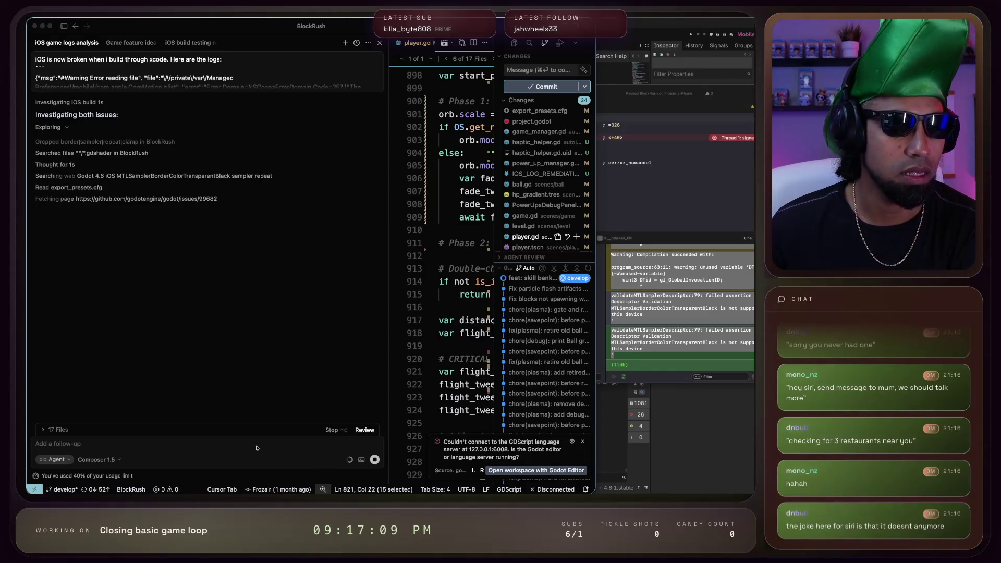
pyautogui.click(697, 211)
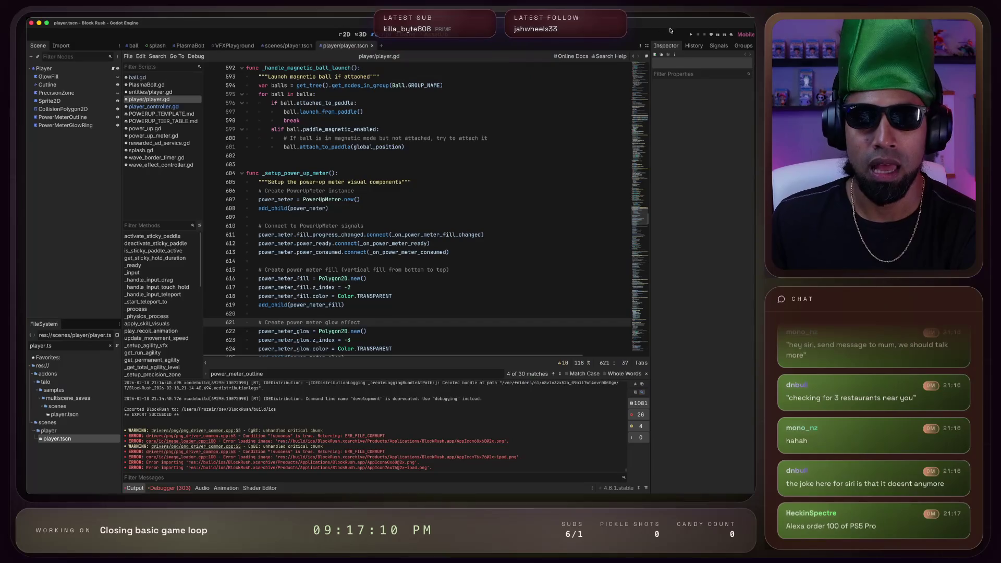
# Deploy and run the game on the Google Pixel 9 Pro from Godot's remote deploy menu
pyautogui.click(712, 35)
pyautogui.click(735, 60)
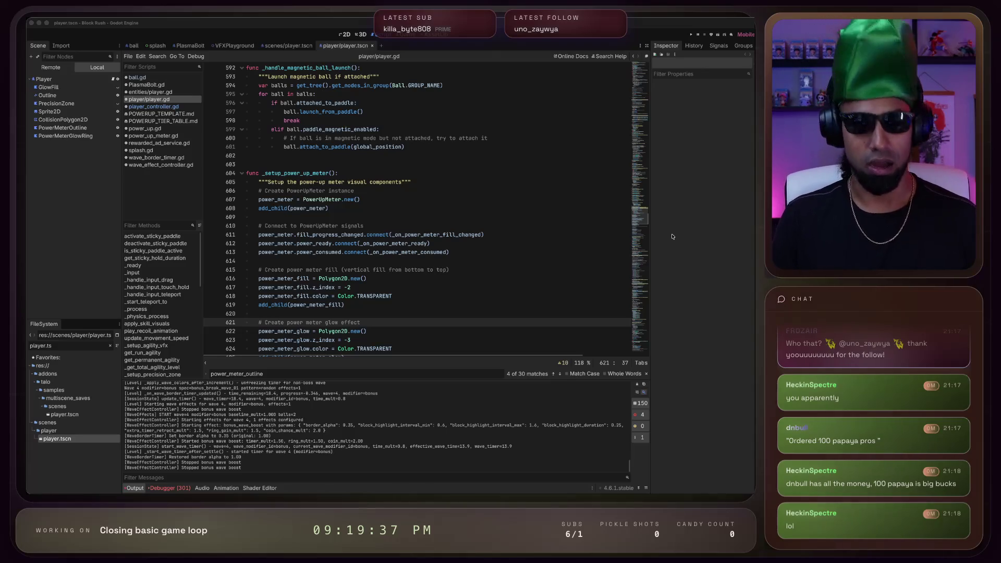
pyautogui.press('super+Tab')
# Reload the externally changed project.godot from disk in Godot
pyautogui.press('super+Tab')
pyautogui.press('super+Tab')
pyautogui.press('super+Tab')
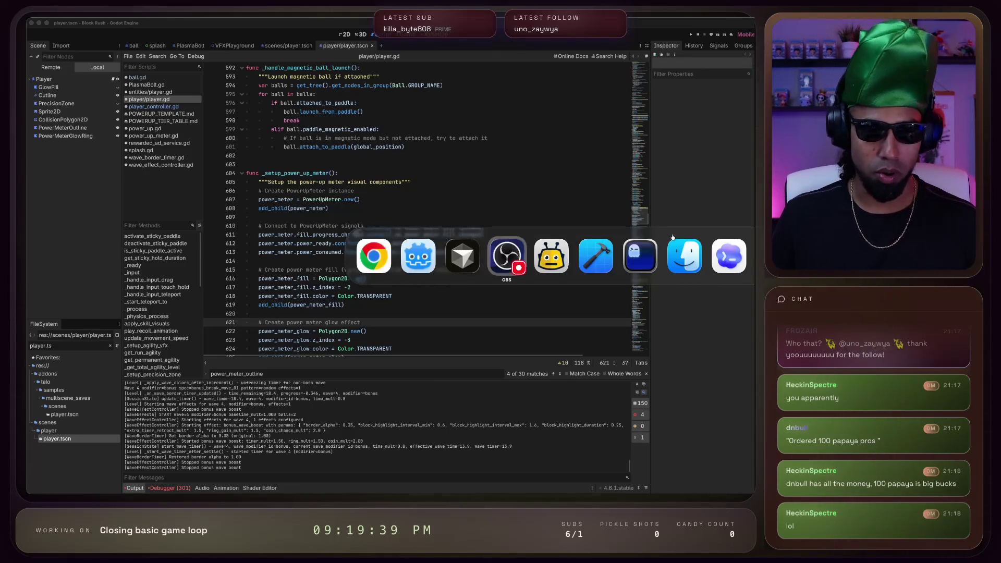
pyautogui.press('super+Tab')
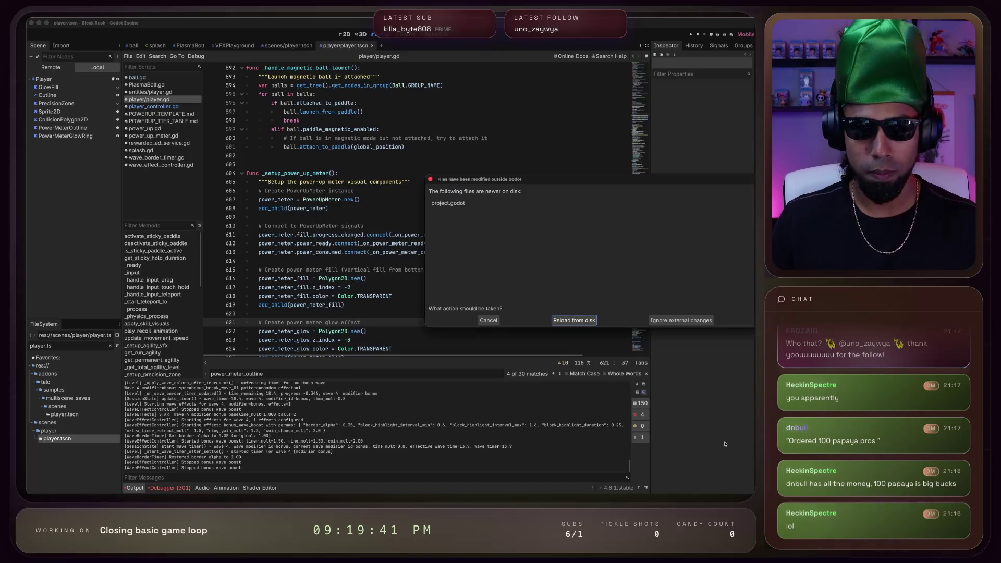
pyautogui.press('super+Tab')
pyautogui.click(575, 320)
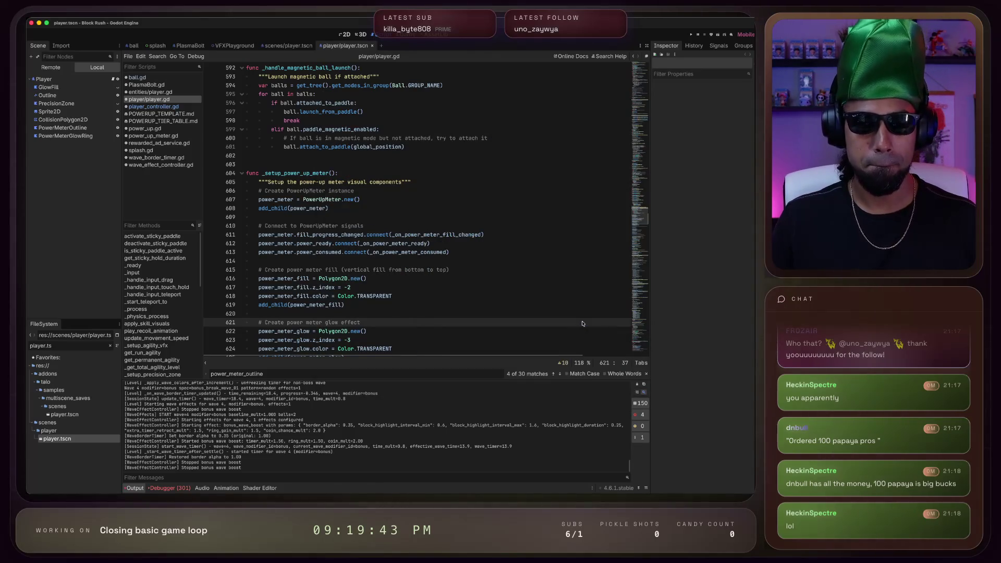
pyautogui.click(90, 22)
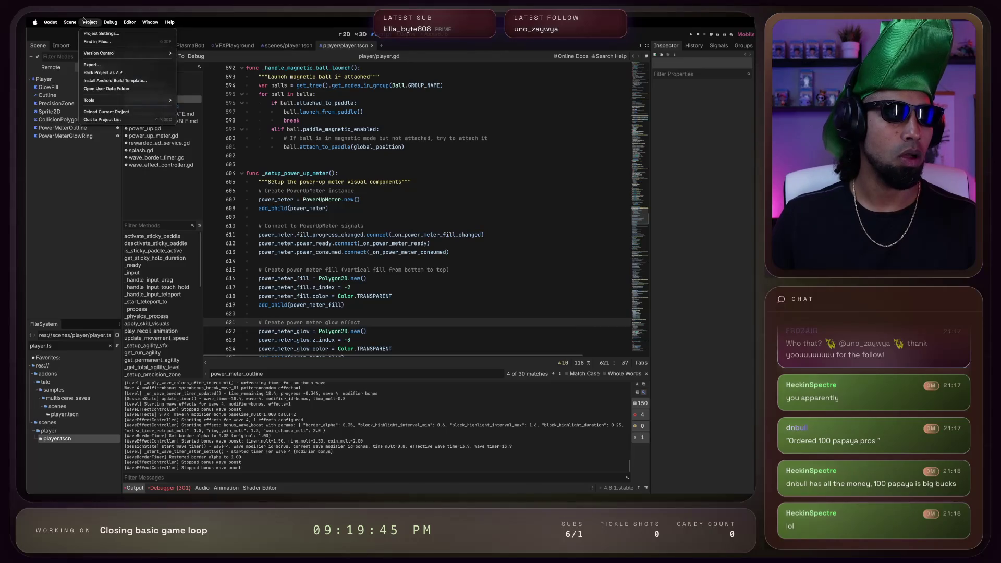
pyautogui.moveTo(90, 22)
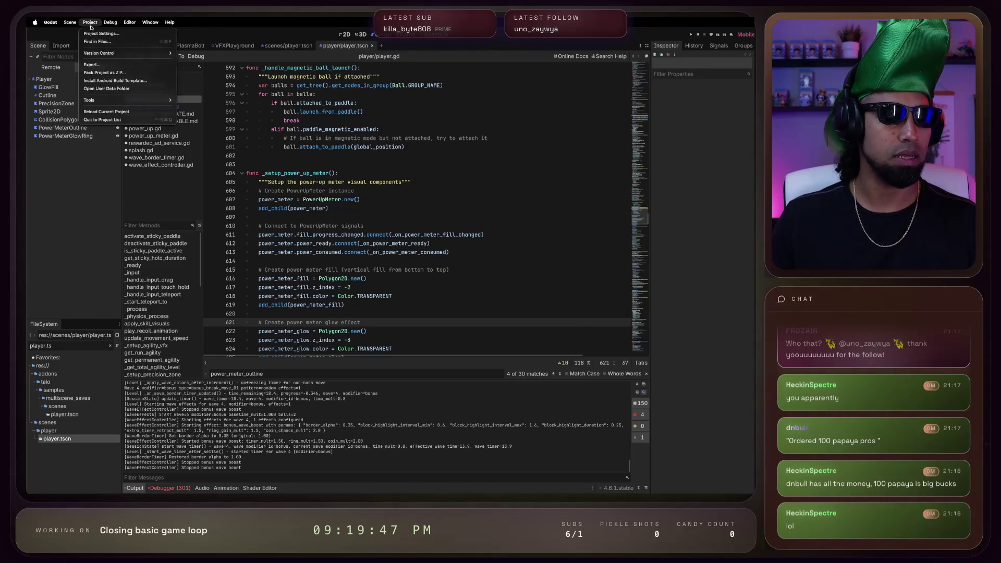
pyautogui.click(100, 66)
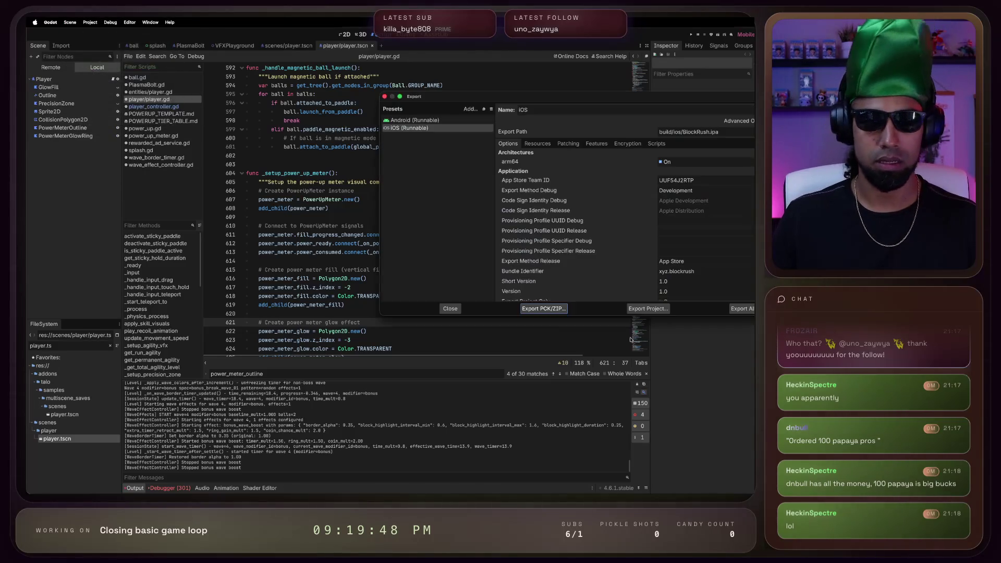
pyautogui.click(651, 309)
pyautogui.click(635, 321)
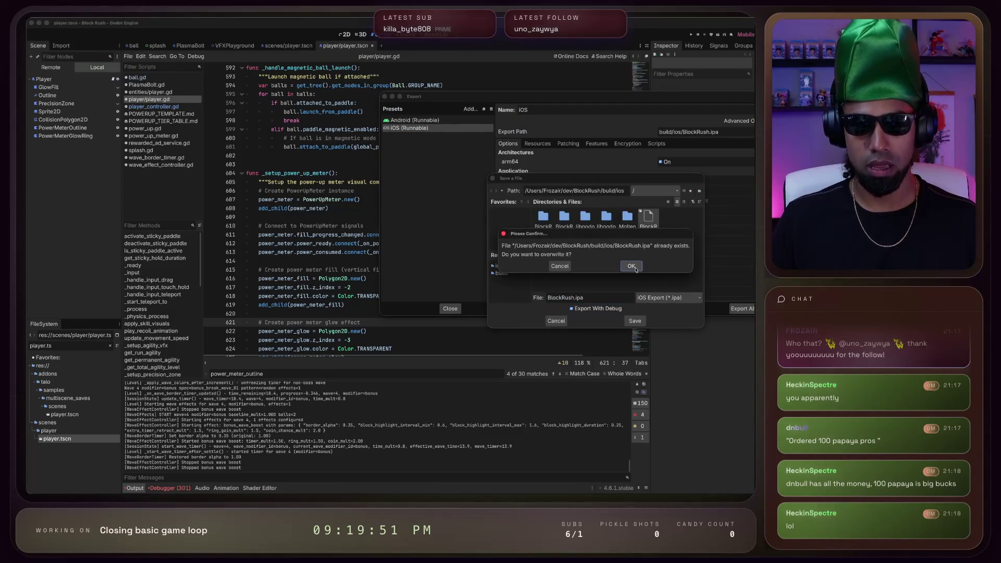
pyautogui.click(636, 267)
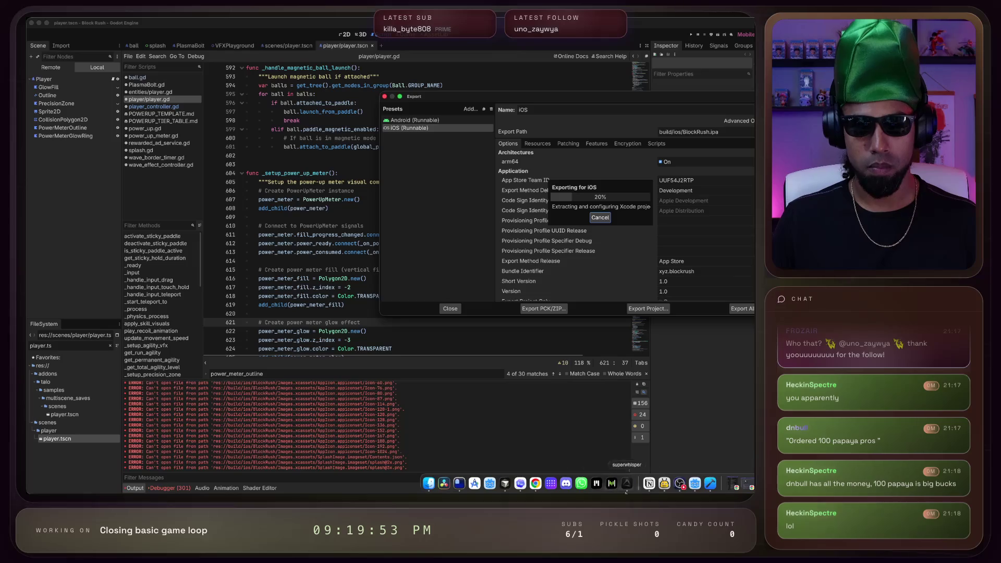
pyautogui.click(710, 484)
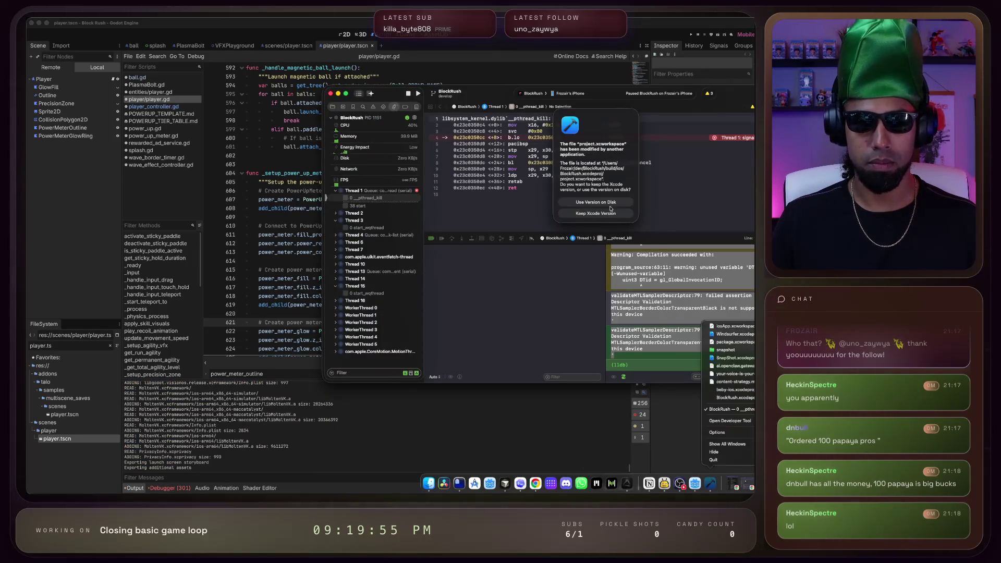
pyautogui.click(585, 202)
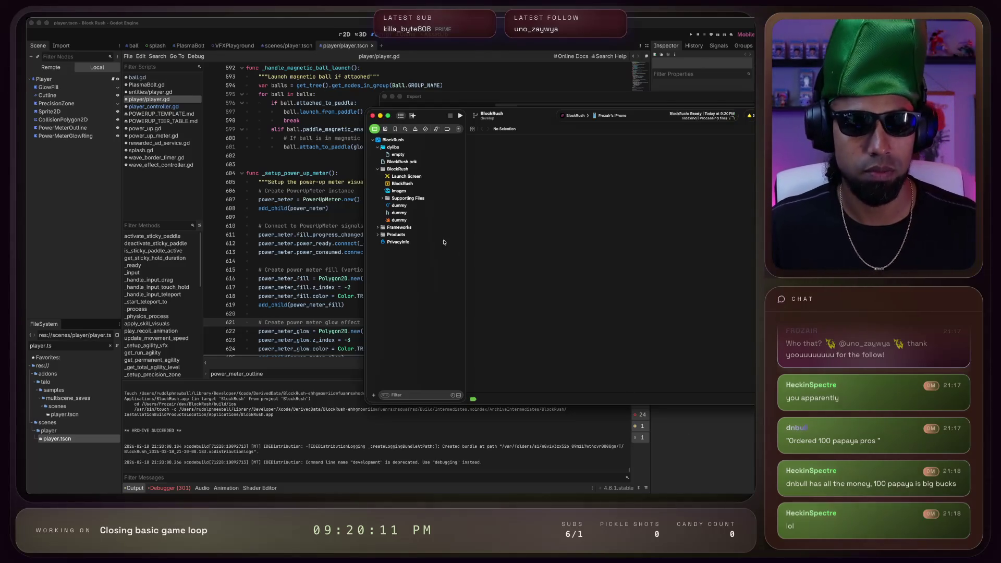
# Start the Xcode build of Block Rush, then begin a Chrome search 'how long does it take for a papaya'
pyautogui.click(460, 115)
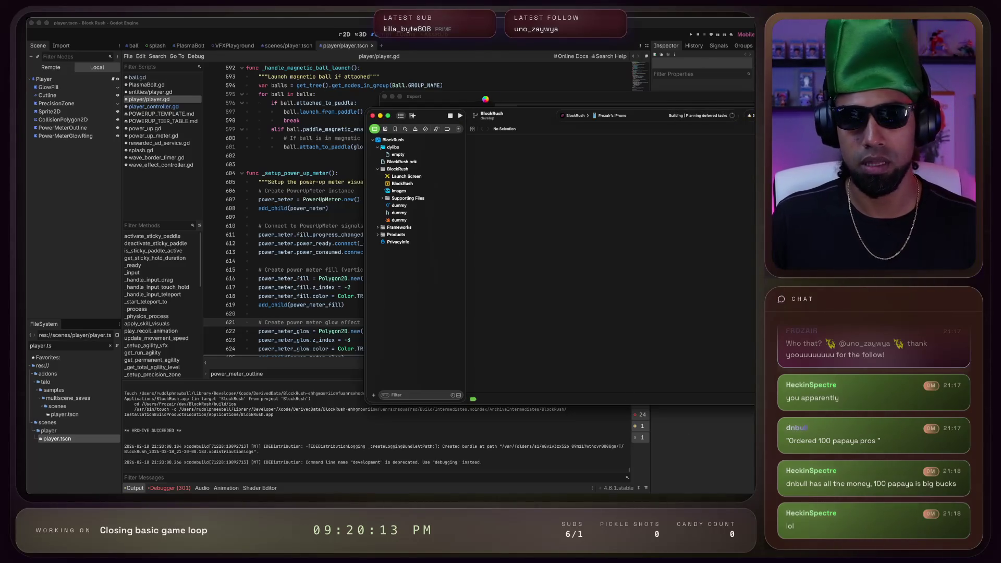
pyautogui.press('super+Tab')
pyautogui.press('super+Tab')
pyautogui.press('super+Tab')
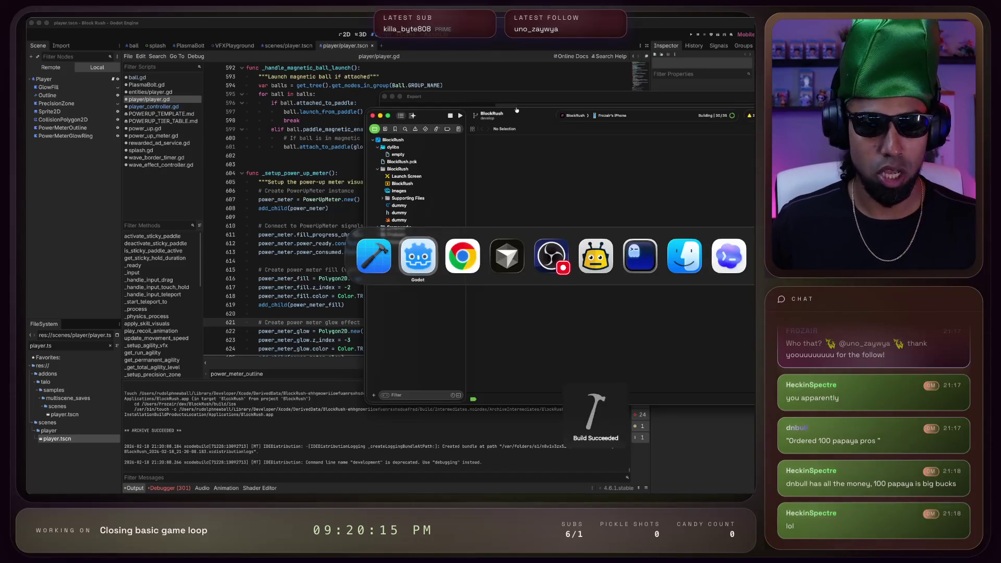
pyautogui.press('super+t')
pyautogui.write('how l')
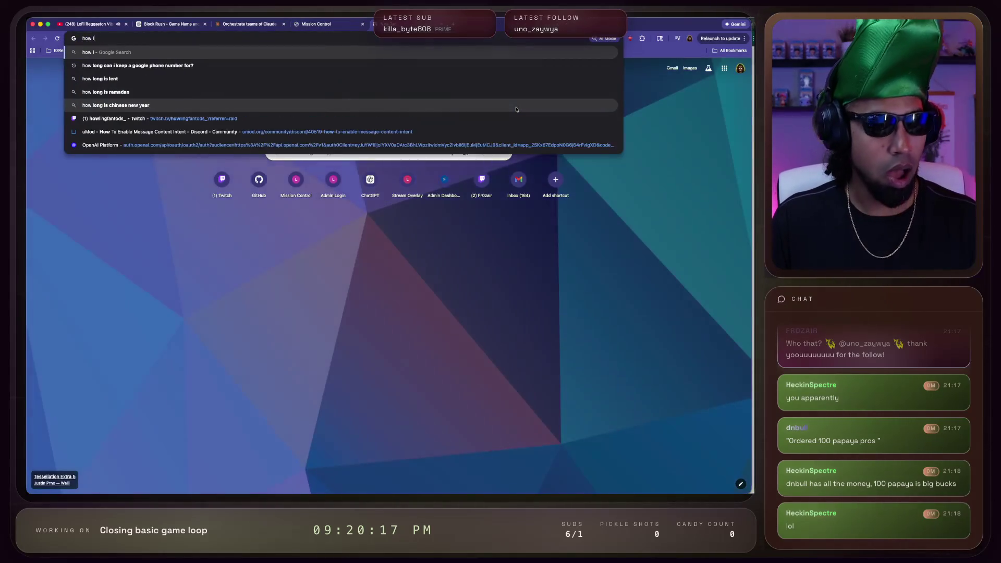
pyautogui.write('ong does it tak')
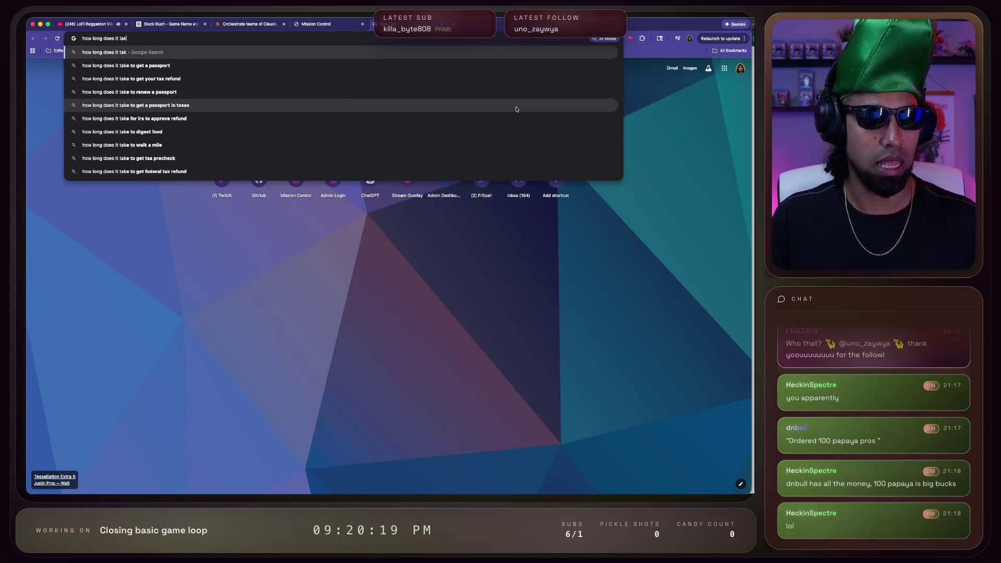
pyautogui.write('e for a papaya')
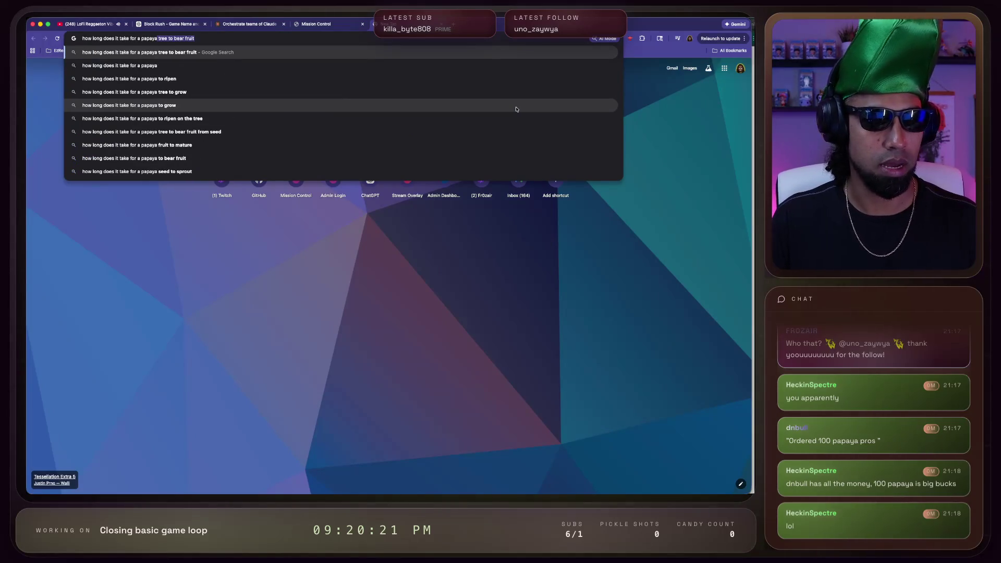
# Run the papaya search, read the 6–12 month answer, then cycle windows back to Xcode's debugger
pyautogui.press('Return')
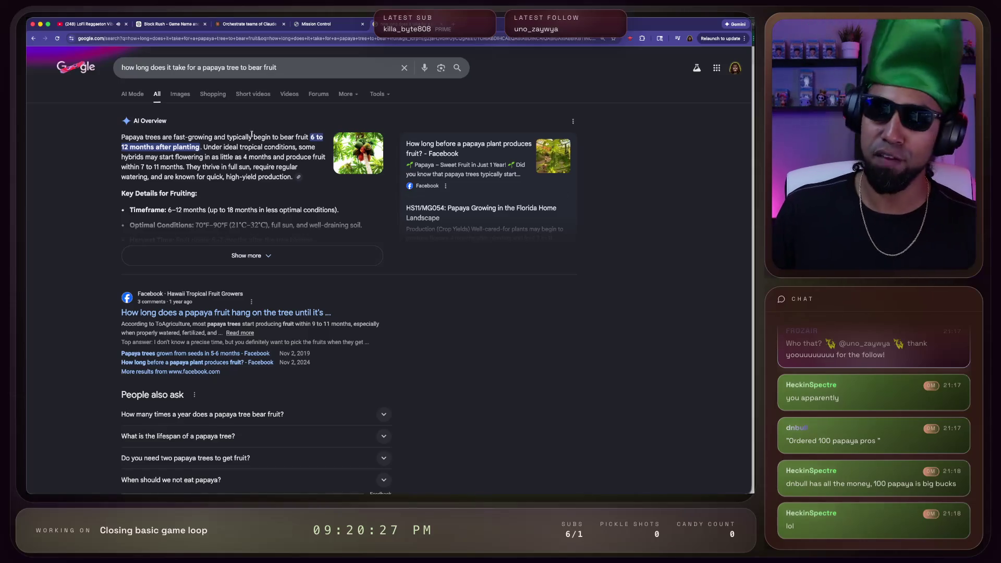
pyautogui.scroll(-1, 642, 313)
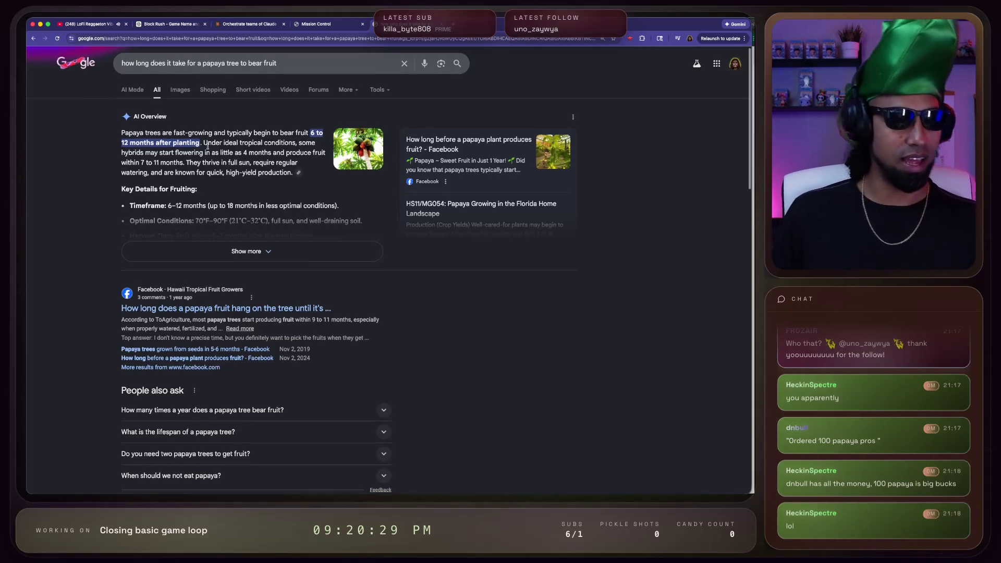
pyautogui.hotkey('ctrl', 'Tab')
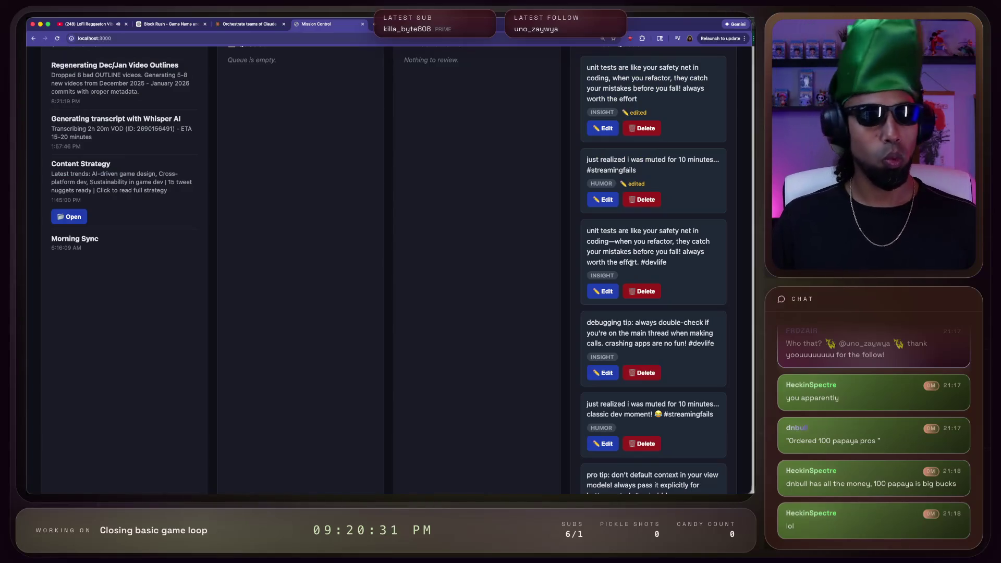
pyautogui.press('super+grave')
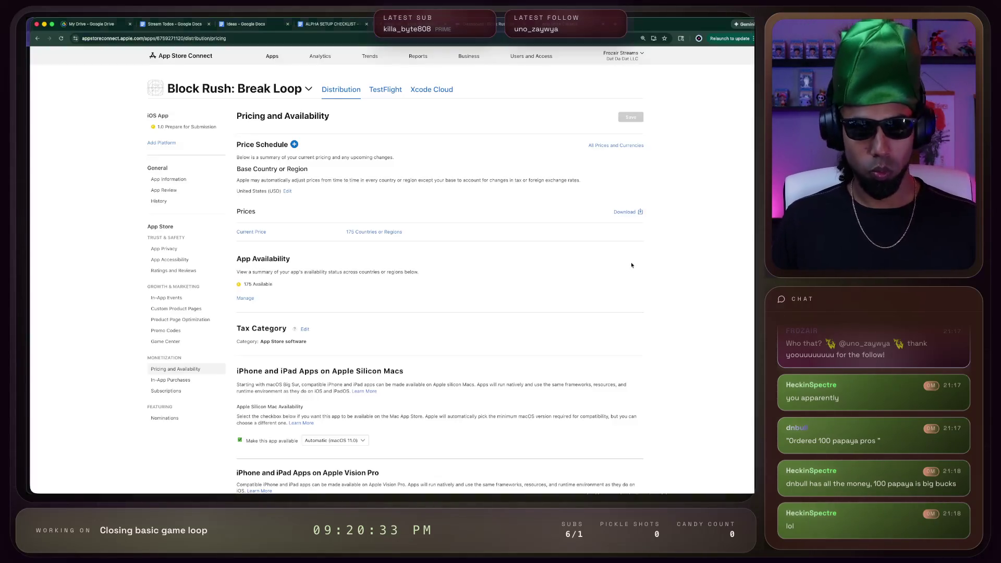
pyautogui.press('super+Tab')
pyautogui.press('super+Tab')
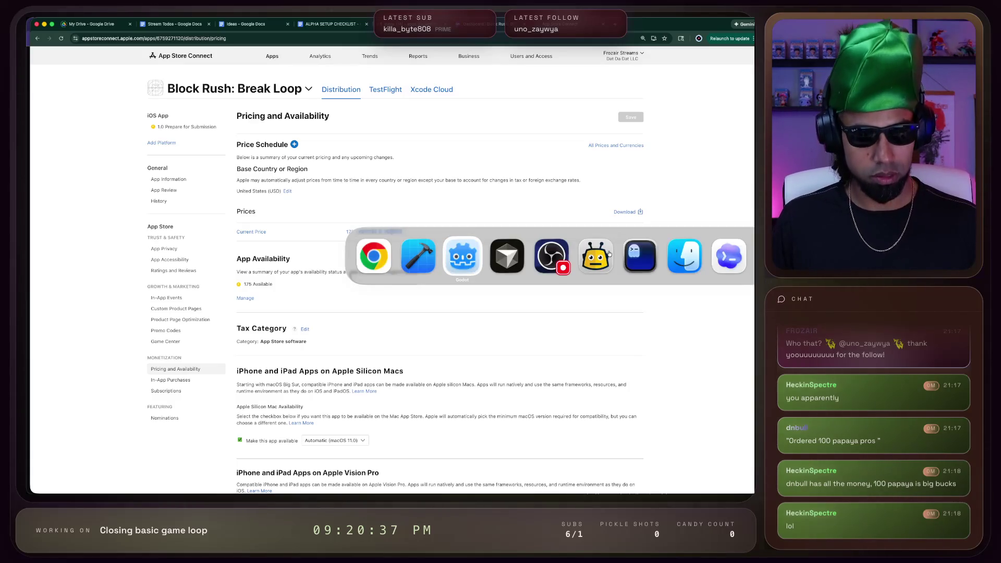
pyautogui.press('super+shift+Tab')
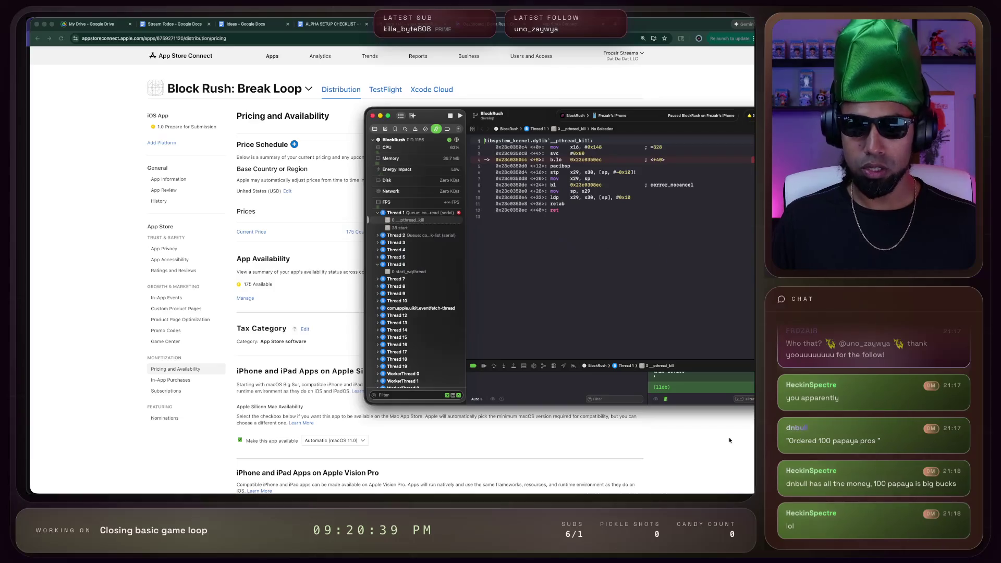
# Enlarge Xcode's console, select the validation warning and scroll up through the startup log
pyautogui.moveTo(711, 367); pyautogui.dragTo(710, 227)
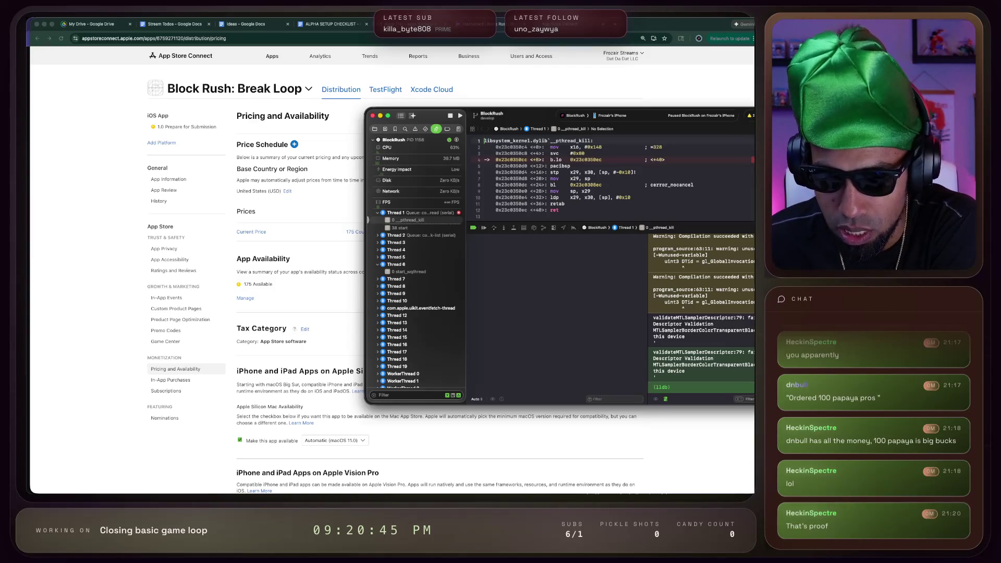
pyautogui.moveTo(673, 359); pyautogui.dragTo(714, 358)
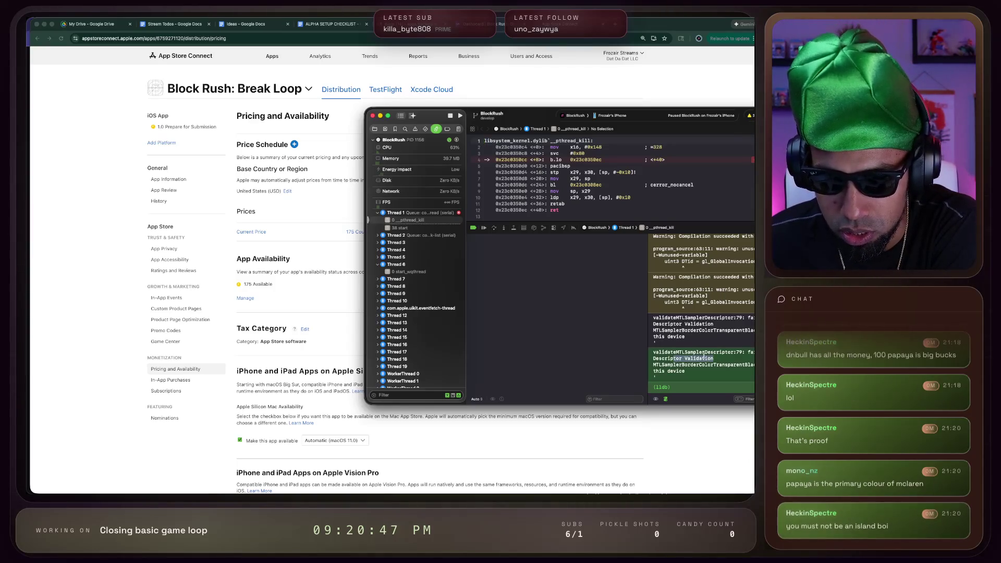
pyautogui.scroll(5, 704, 356)
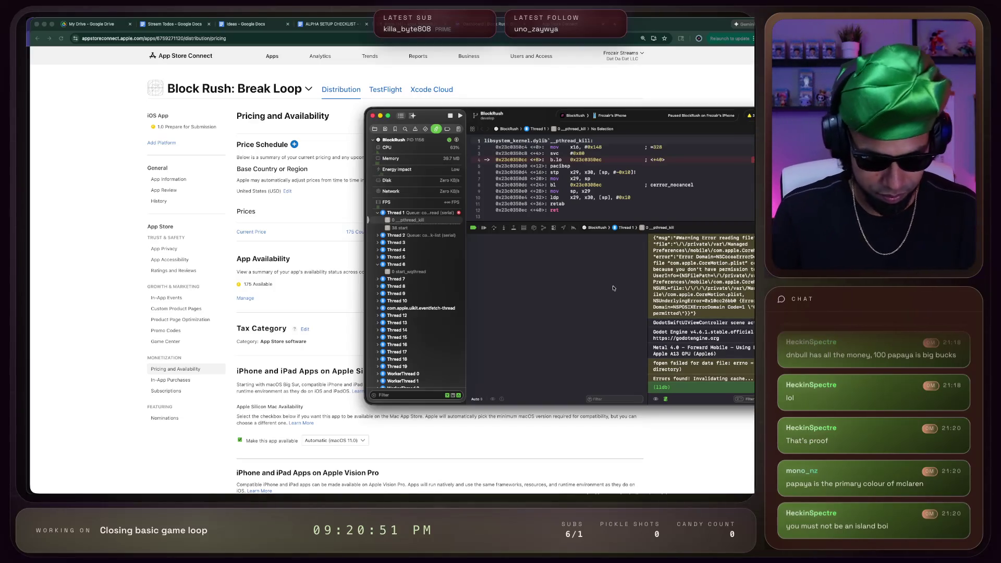
# Cycle through the open applications toward the Cursor editor
pyautogui.press('super+Tab')
pyautogui.press('super+Tab')
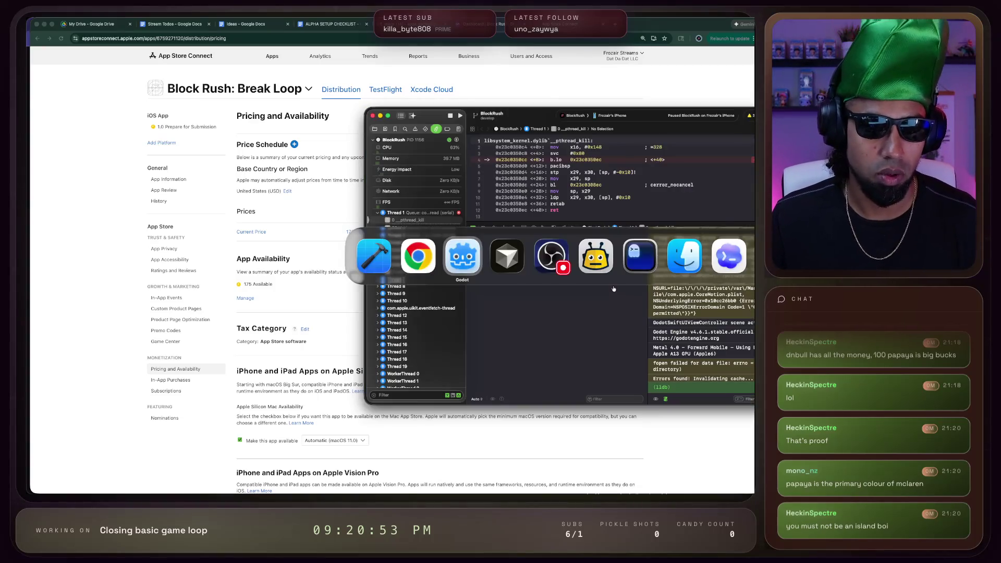
pyautogui.press('super+shift+Tab')
pyautogui.press('super+Tab')
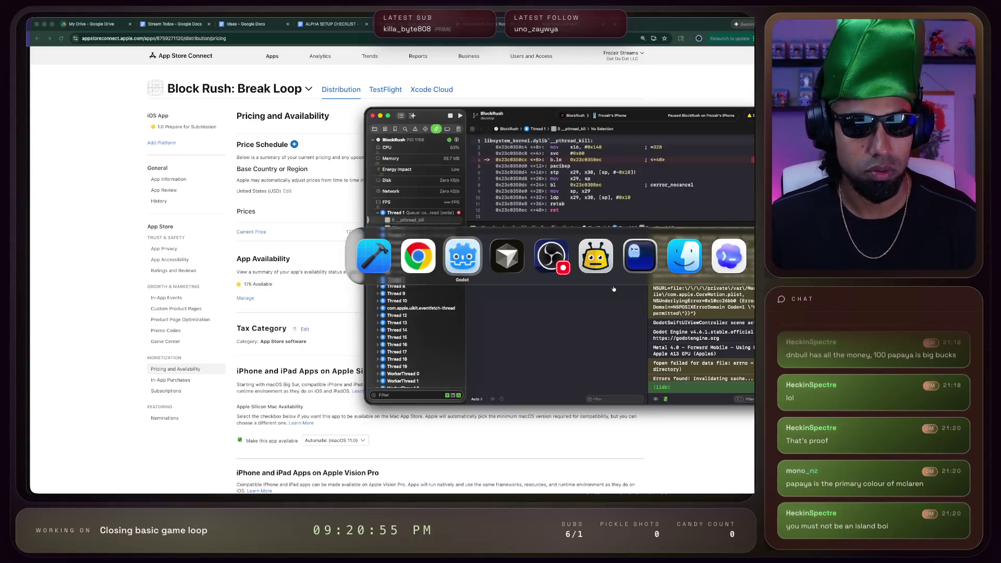
pyautogui.press('super+Tab')
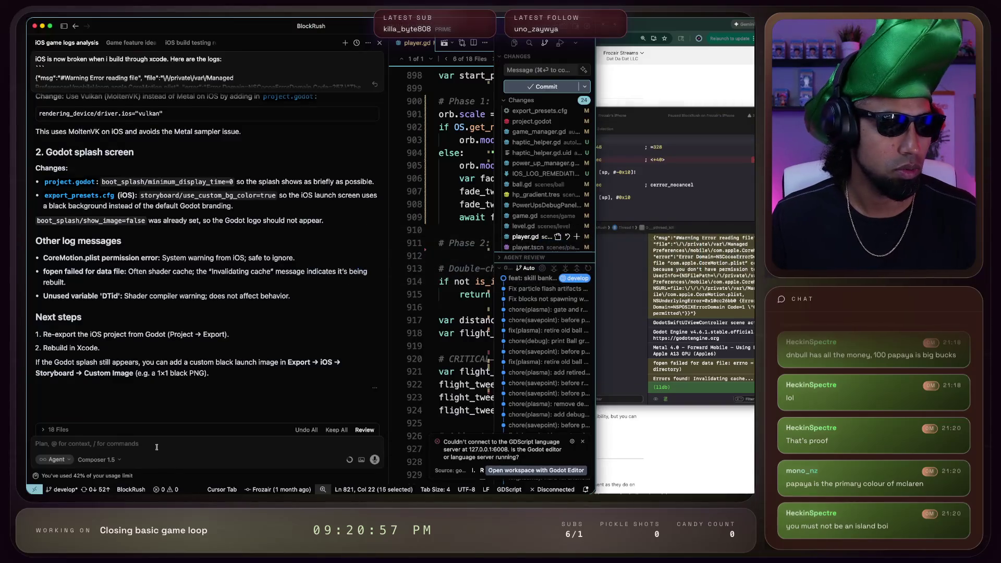
# Send Cursor's agent 'Itfailing when launching' with the pasted Xcode error log, then show Xcode's Project navigator
pyautogui.click(654, 331)
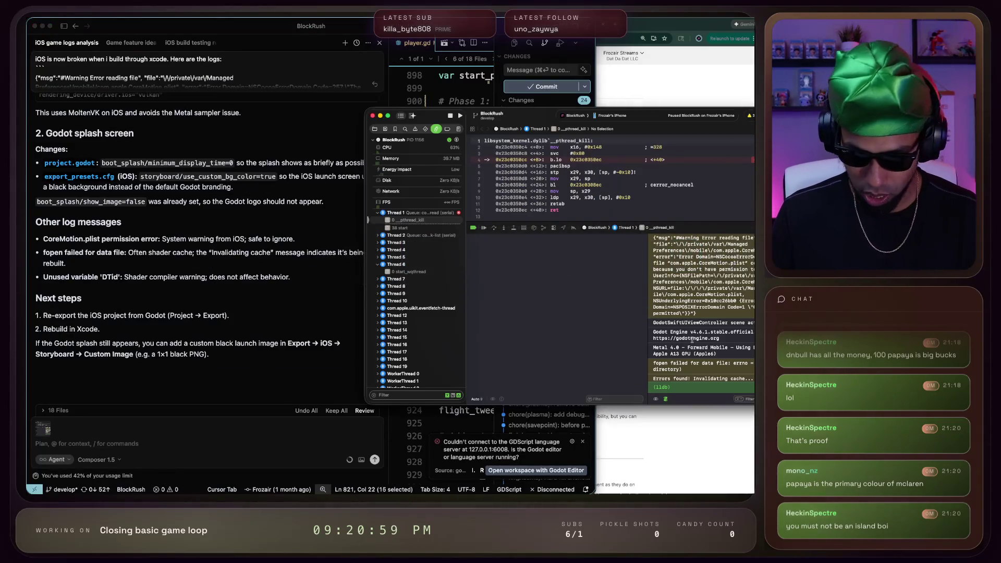
pyautogui.click(111, 439)
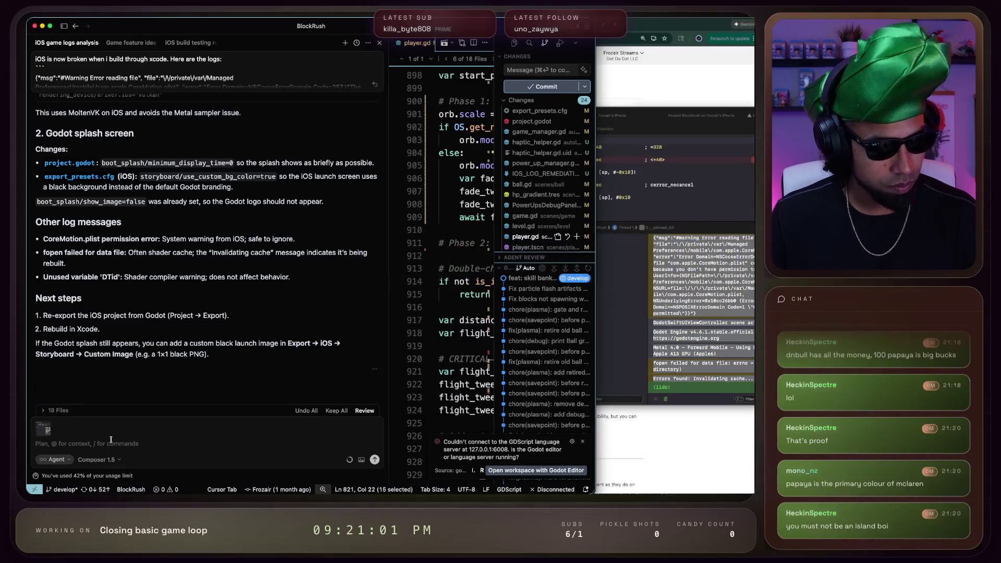
pyautogui.write('It')
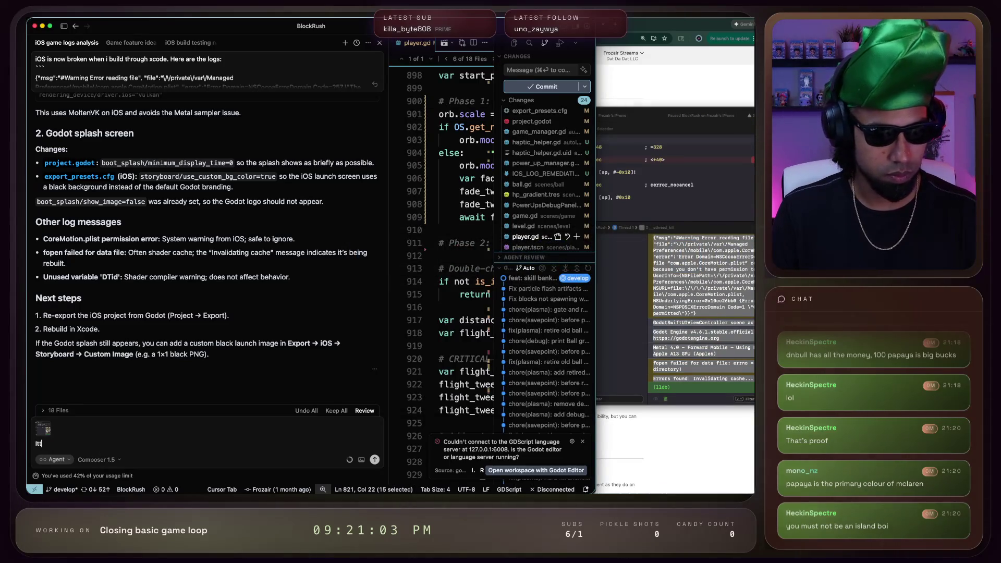
pyautogui.write('failing when la')
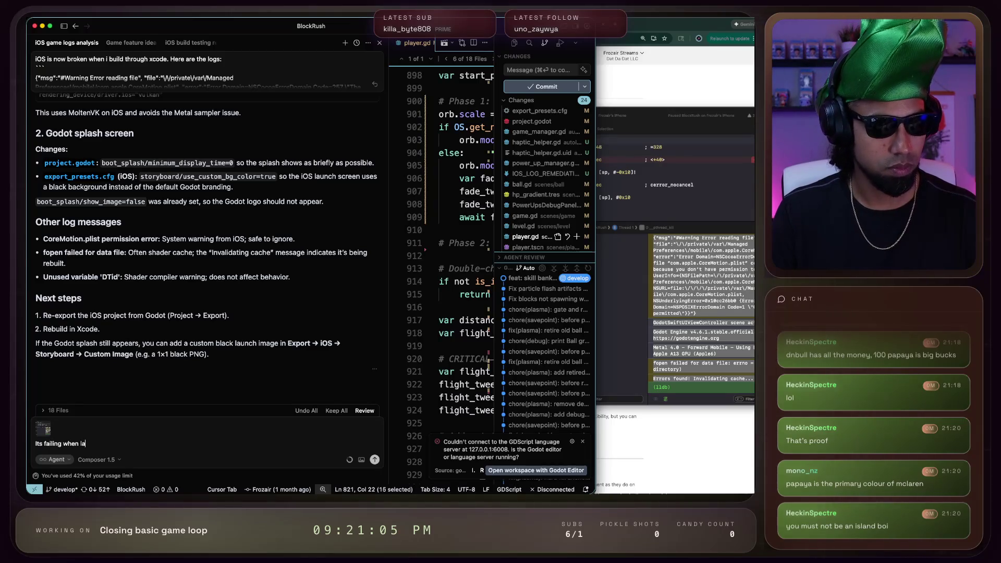
pyautogui.write('unching:')
pyautogui.hotkey('shift', 'Return')
pyautogui.press('super+v')
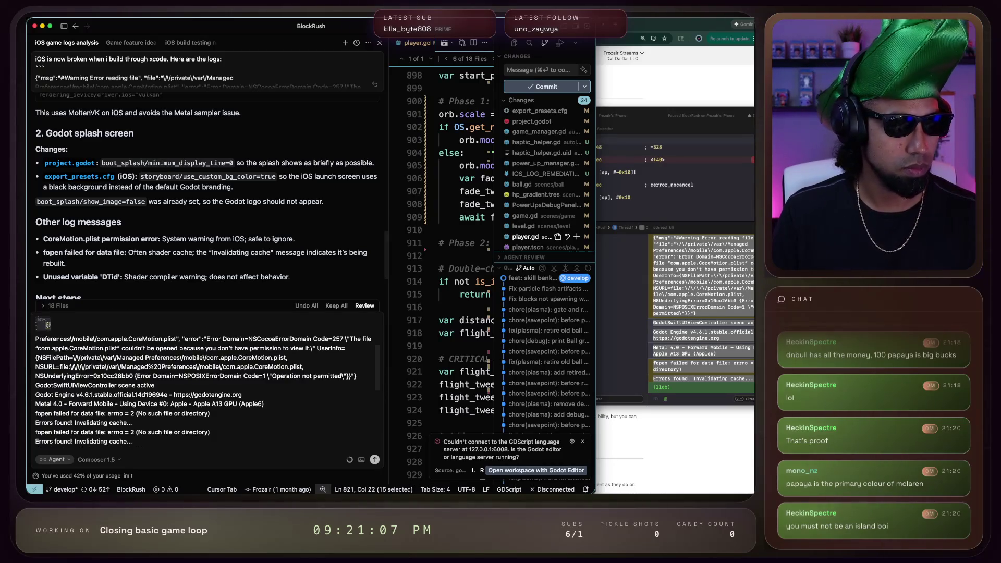
pyautogui.scroll(-3, 128, 144)
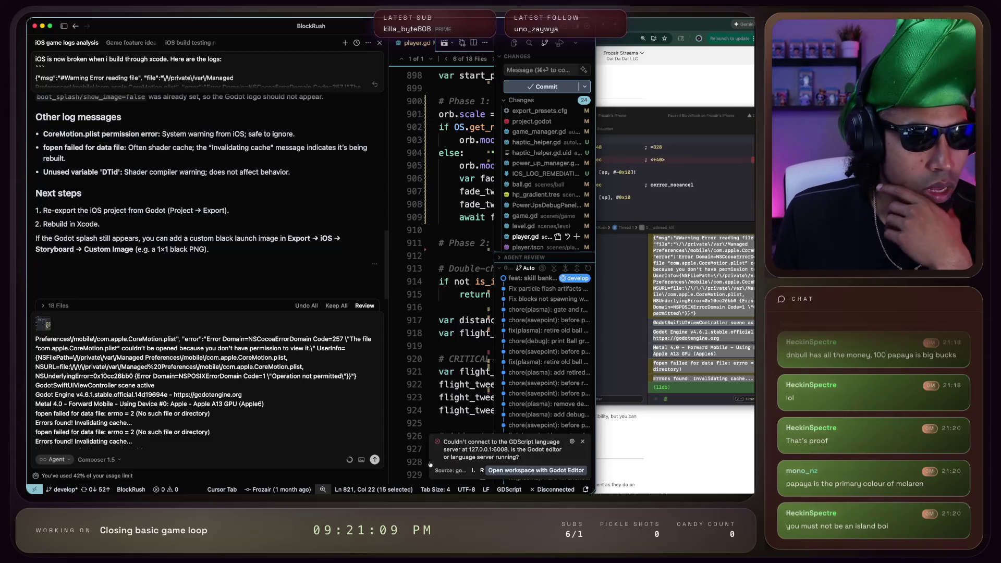
pyautogui.press('Return')
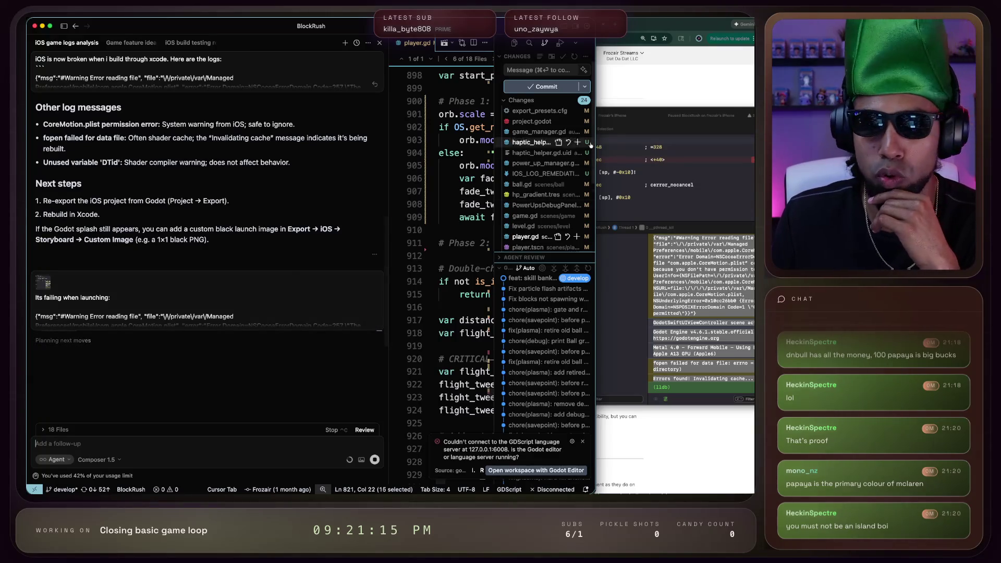
pyautogui.press('super+Tab')
pyautogui.click(374, 129)
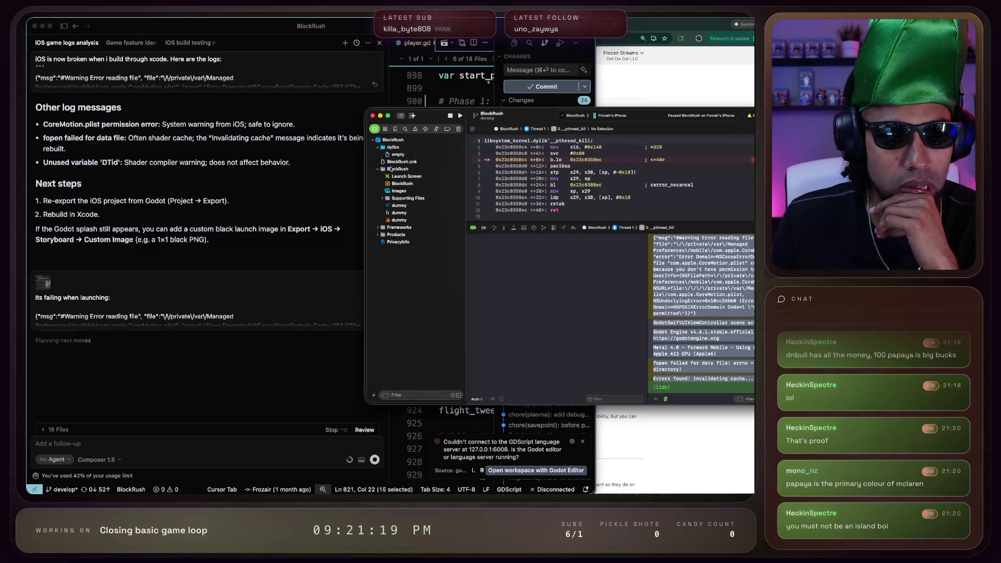
# Switch between Cursor and Godot's export settings, ending back in the Cursor editor
pyautogui.moveTo(287, 19)
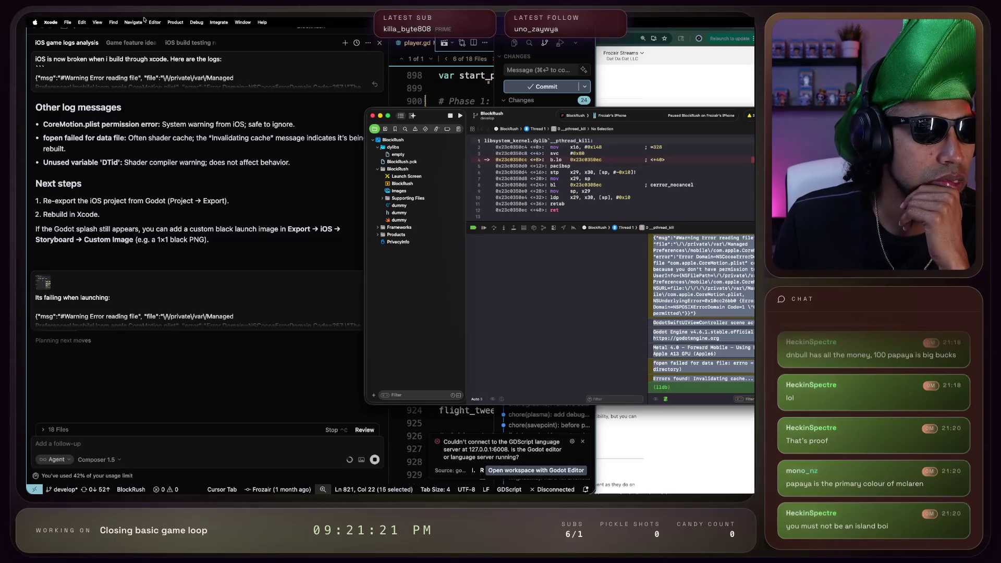
pyautogui.press('super+Tab')
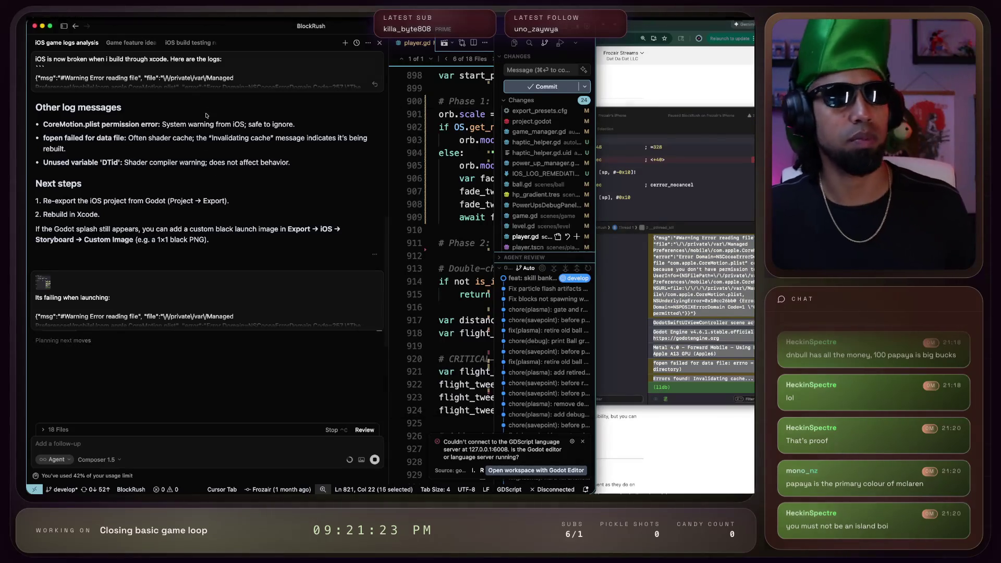
pyautogui.press('super+Tab')
pyautogui.press('super+Tab')
pyautogui.press('super+Tab')
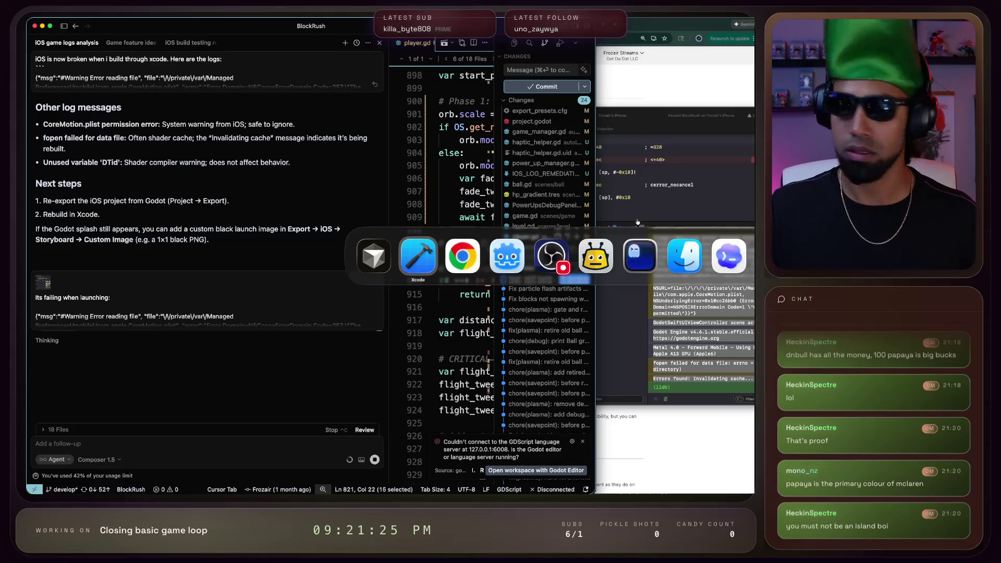
pyautogui.press('super+Tab')
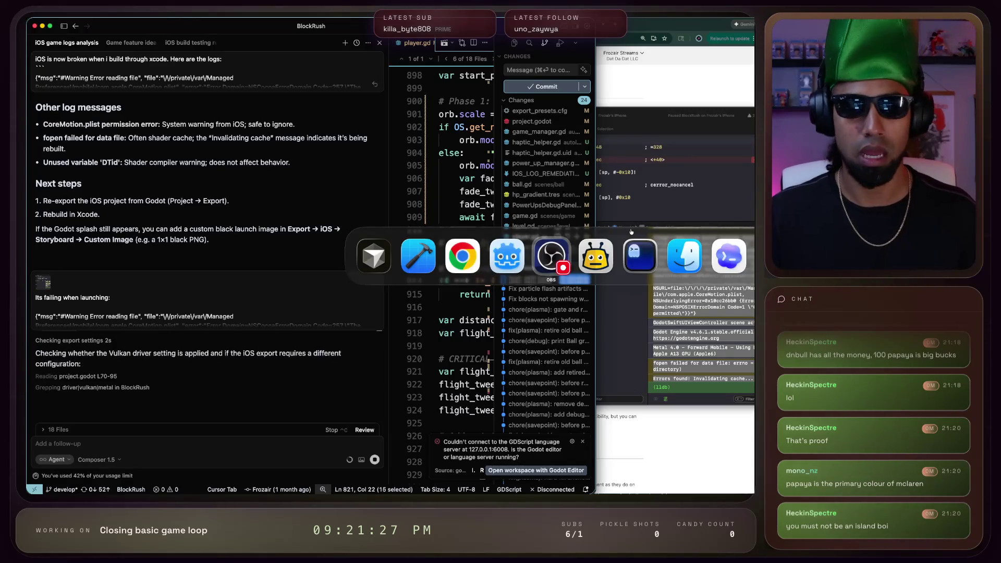
pyautogui.press('shift+super+Tab')
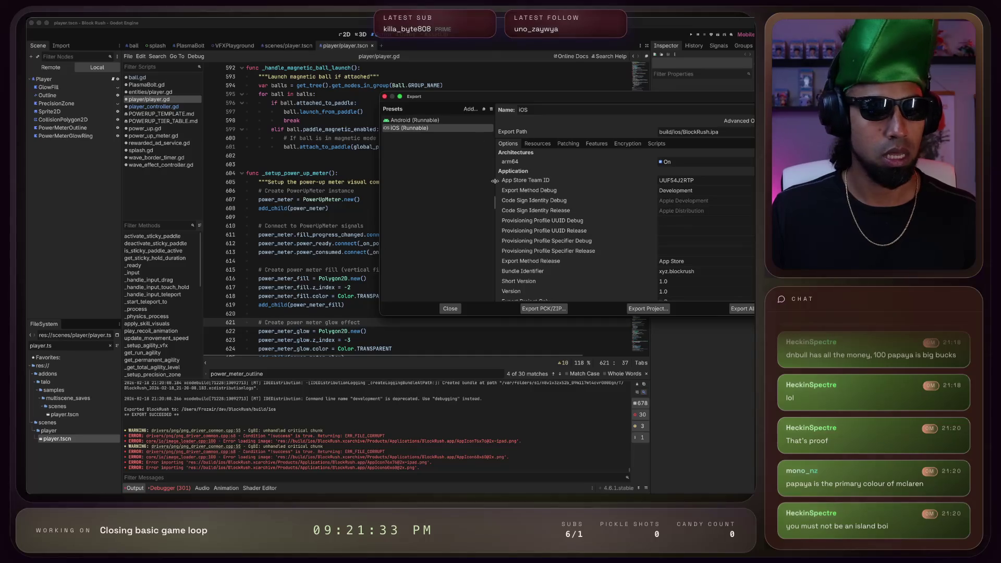
pyautogui.press('super+Tab')
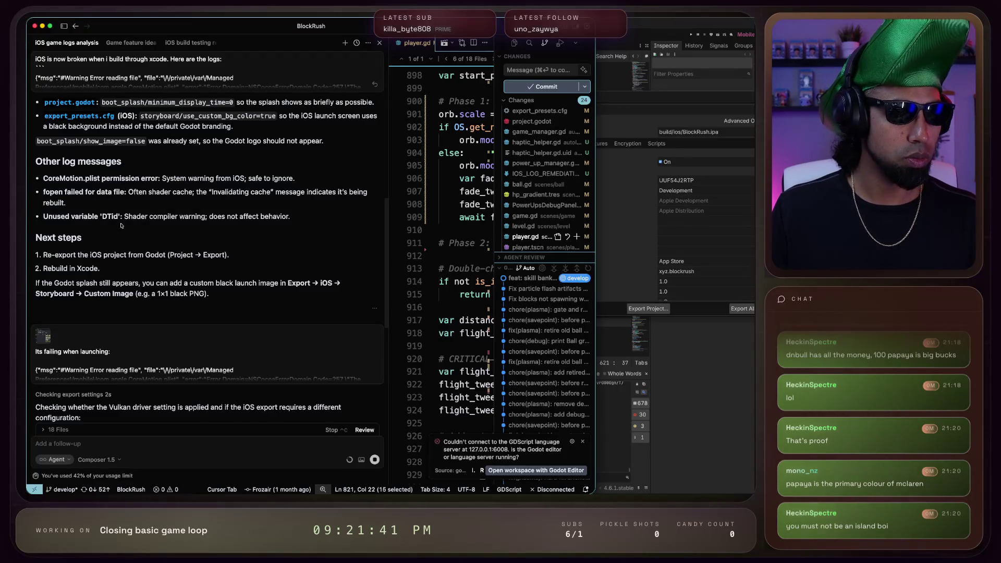
# Scroll the agent's reply and select the use_custom_bg_color=true storyboard explanation text
pyautogui.scroll(10, 121, 225)
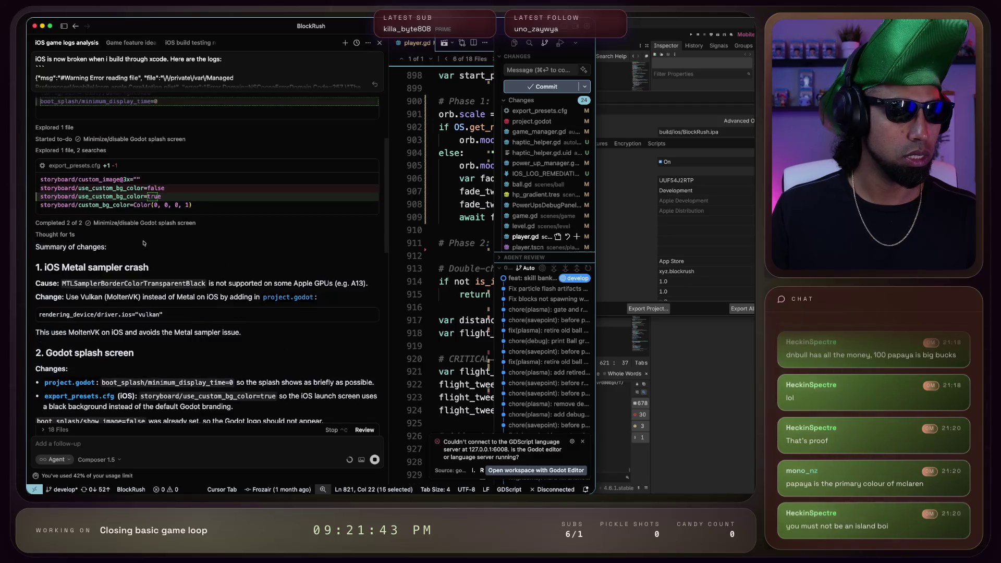
pyautogui.scroll(-5, 144, 242)
pyautogui.scroll(-2, 145, 275)
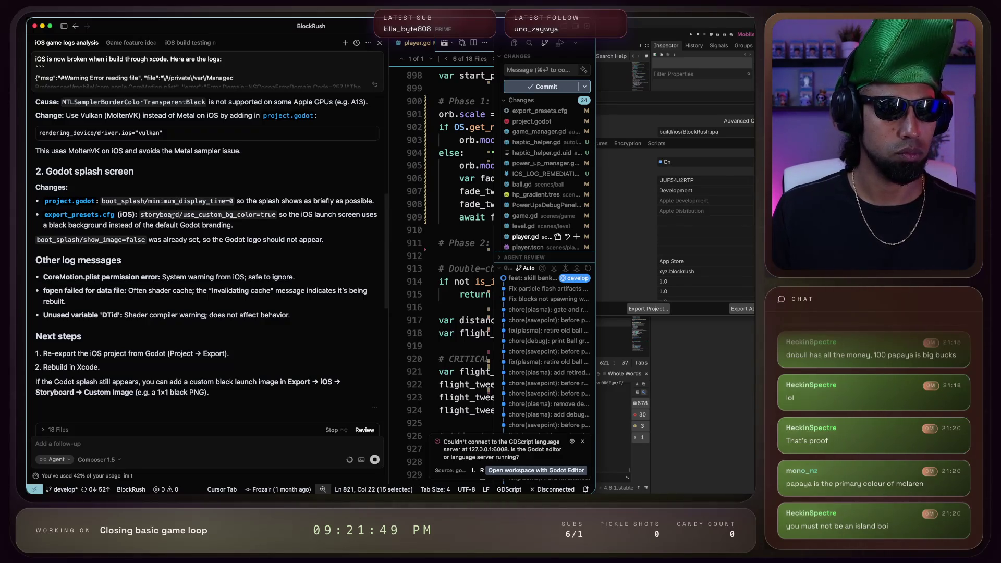
pyautogui.doubleClick(210, 214)
pyautogui.keyDown('shift'); pyautogui.click(275, 217); pyautogui.keyUp('shift')
pyautogui.moveTo(297, 214)
pyautogui.mouseDown()
pyautogui.moveTo(191, 225)
pyautogui.moveTo(210, 225)
pyautogui.mouseUp()
pyautogui.doubleClick(171, 216)
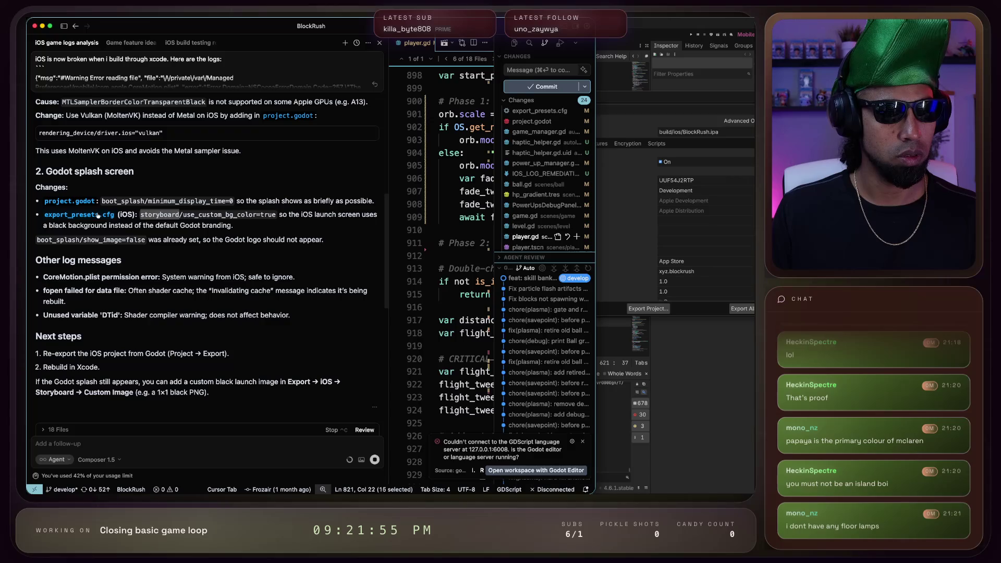
pyautogui.press('super+Tab')
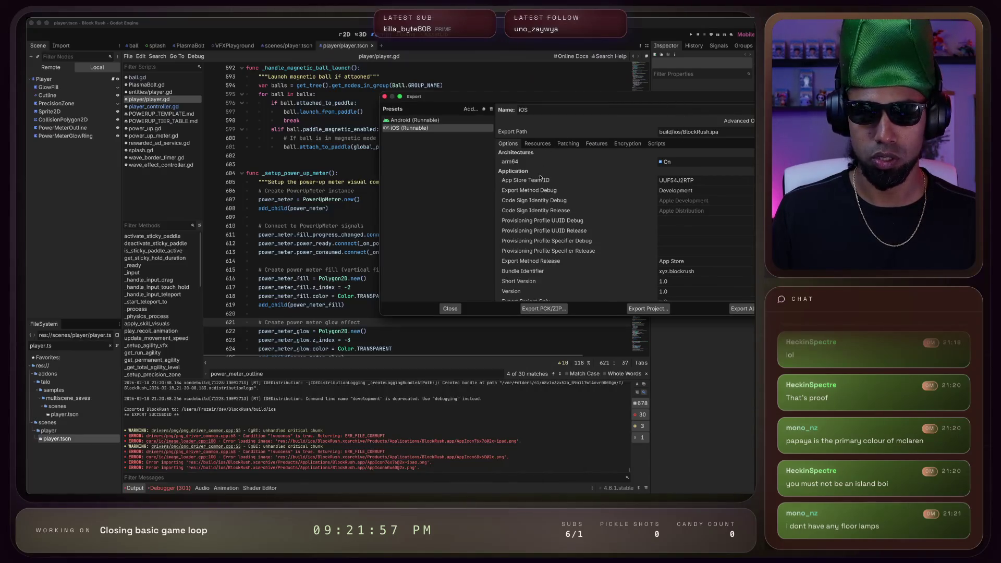
pyautogui.scroll(-3, 527, 203)
pyautogui.scroll(-5, 525, 206)
pyautogui.scroll(3, 525, 205)
pyautogui.scroll(1, 525, 206)
pyautogui.scroll(-1, 525, 206)
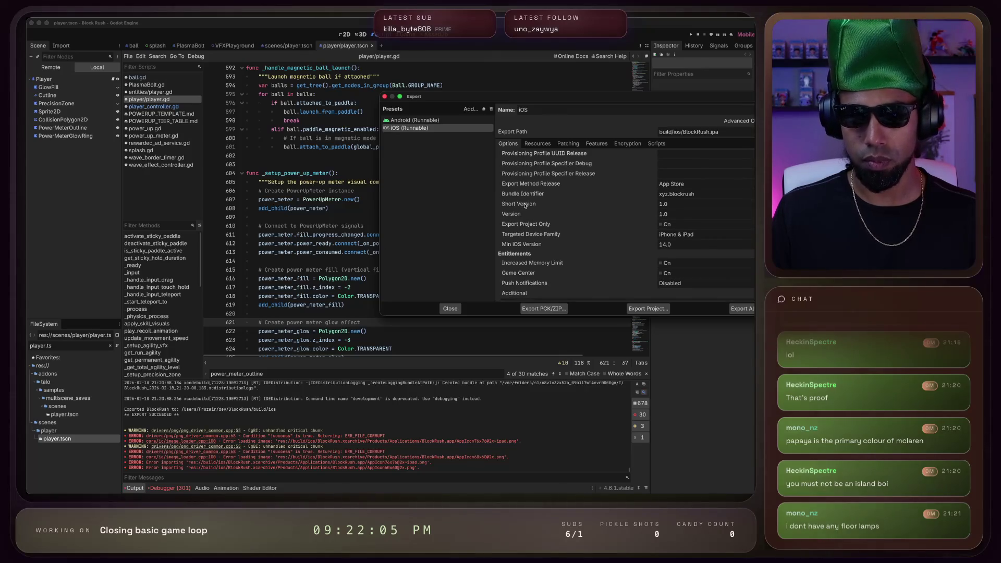
pyautogui.scroll(1, 525, 205)
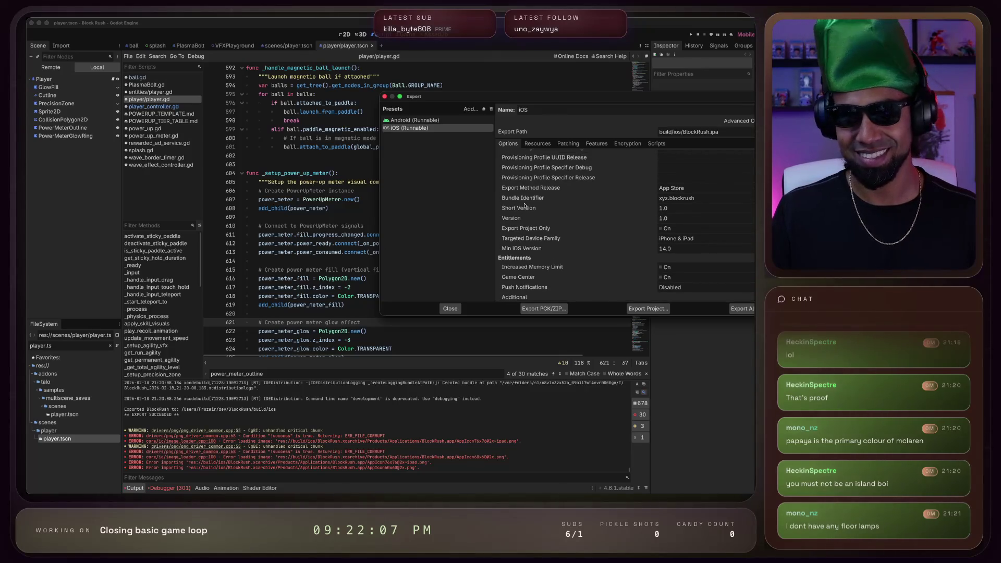
pyautogui.scroll(5, 525, 206)
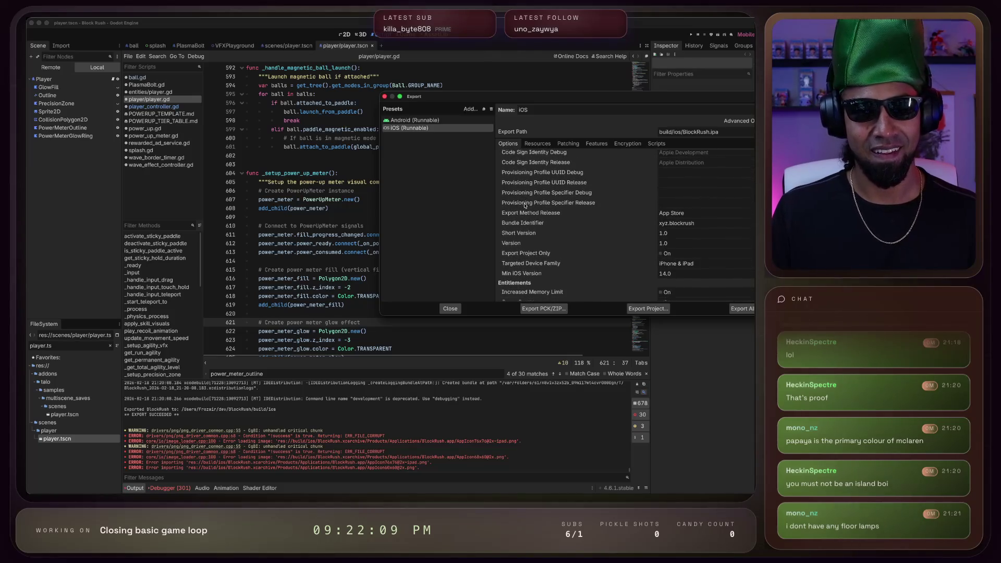
pyautogui.scroll(-5, 525, 205)
pyautogui.scroll(-8, 557, 206)
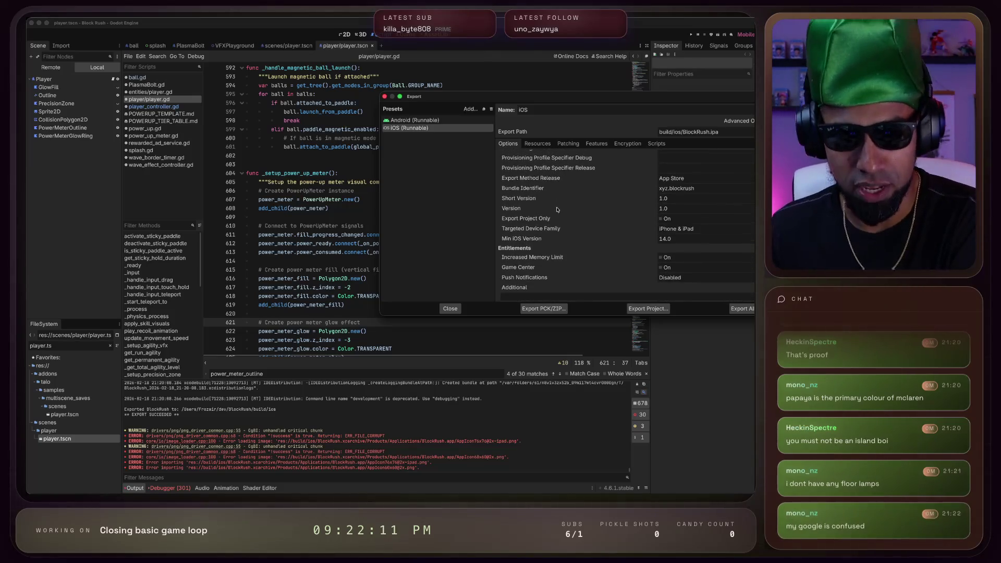
pyautogui.scroll(-15, 562, 206)
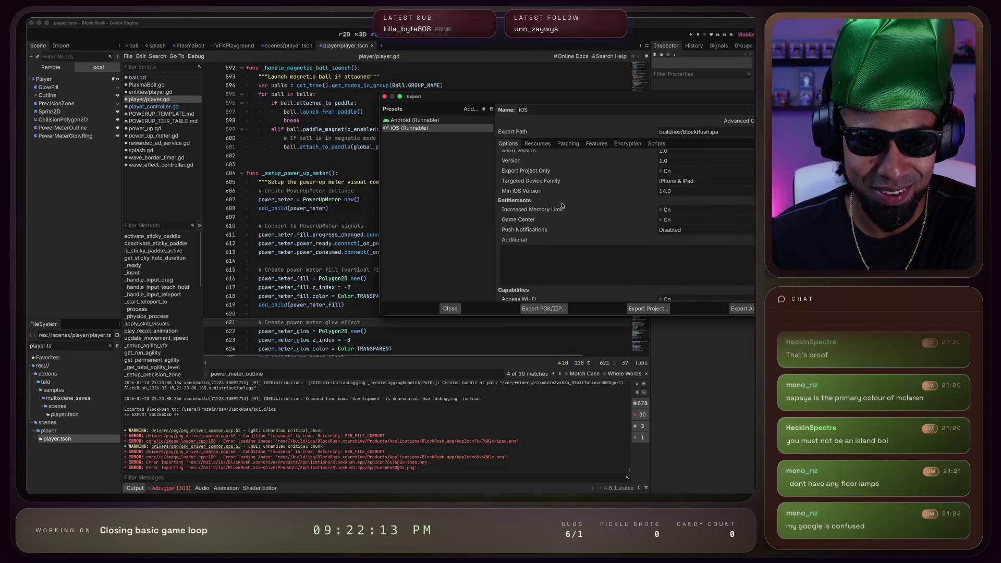
pyautogui.scroll(-2, 580, 271)
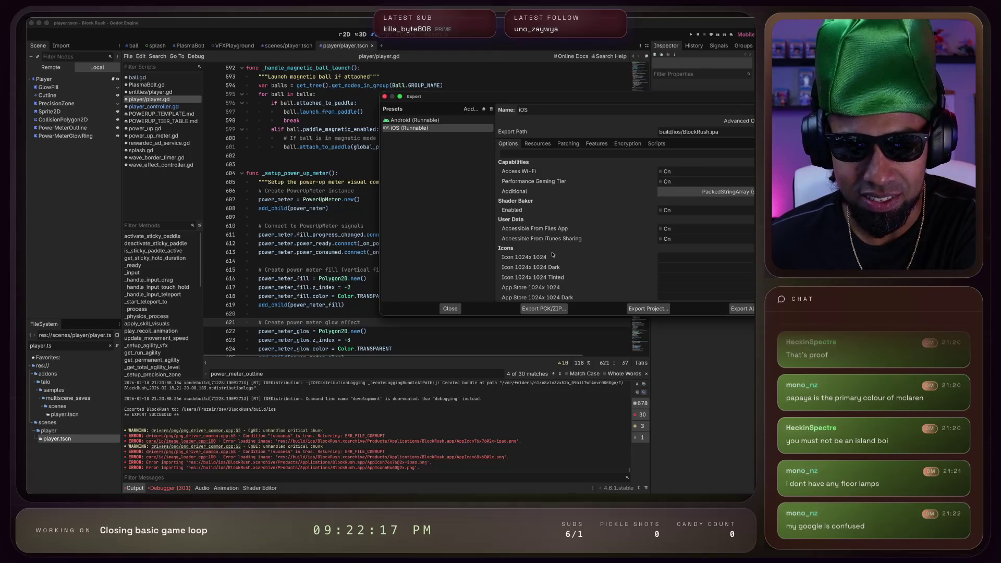
pyautogui.scroll(-7, 546, 230)
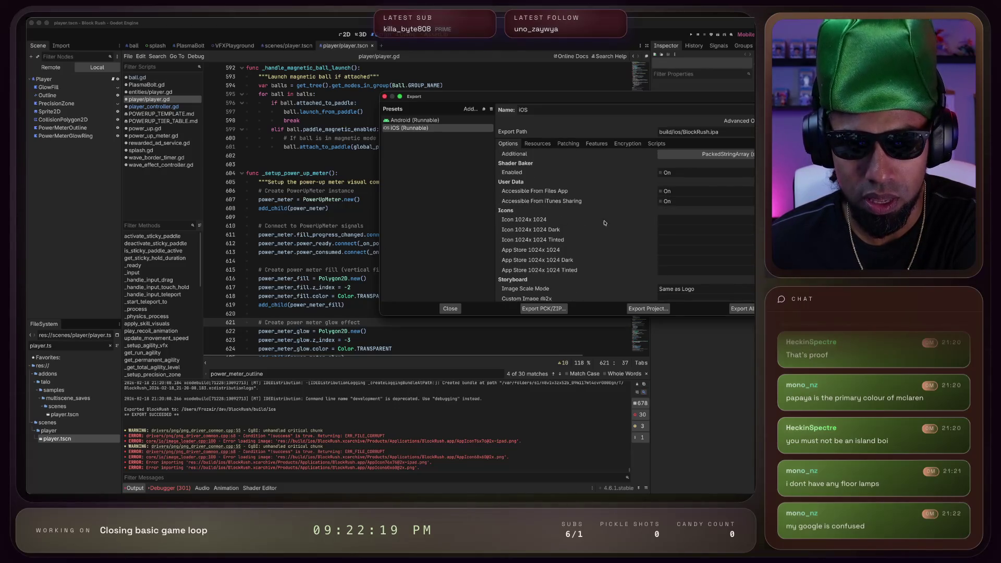
# Pick res://assets/ic_blockrush.png for the Icon 1024x1024 and App Store 1024x1024 slots
pyautogui.click(661, 220)
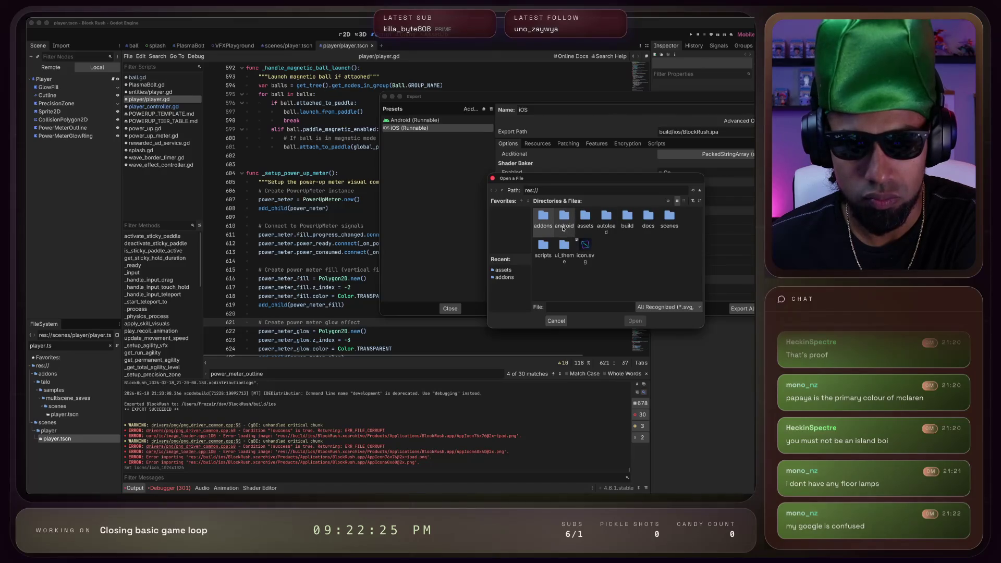
pyautogui.doubleClick(585, 219)
pyautogui.click(585, 245)
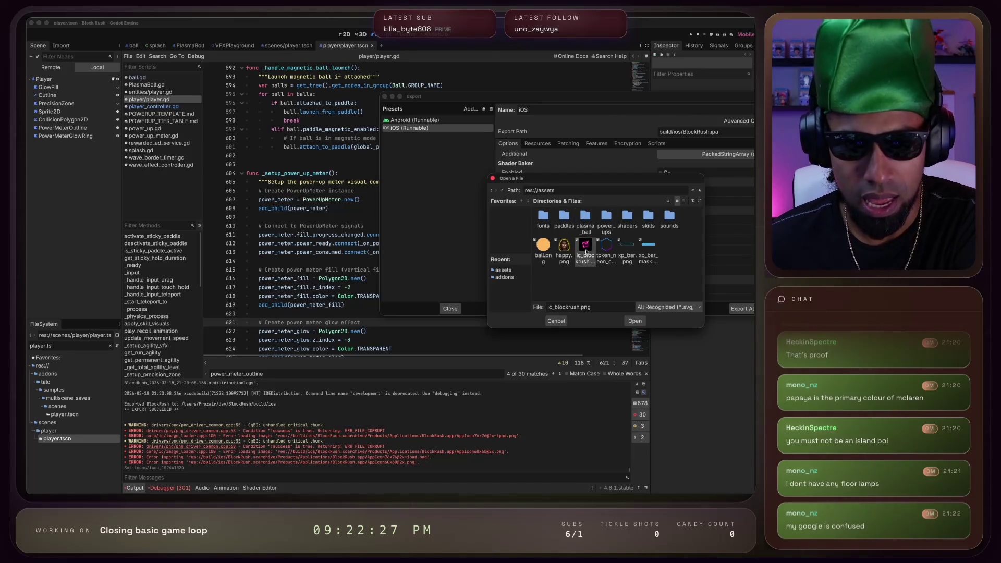
pyautogui.click(637, 321)
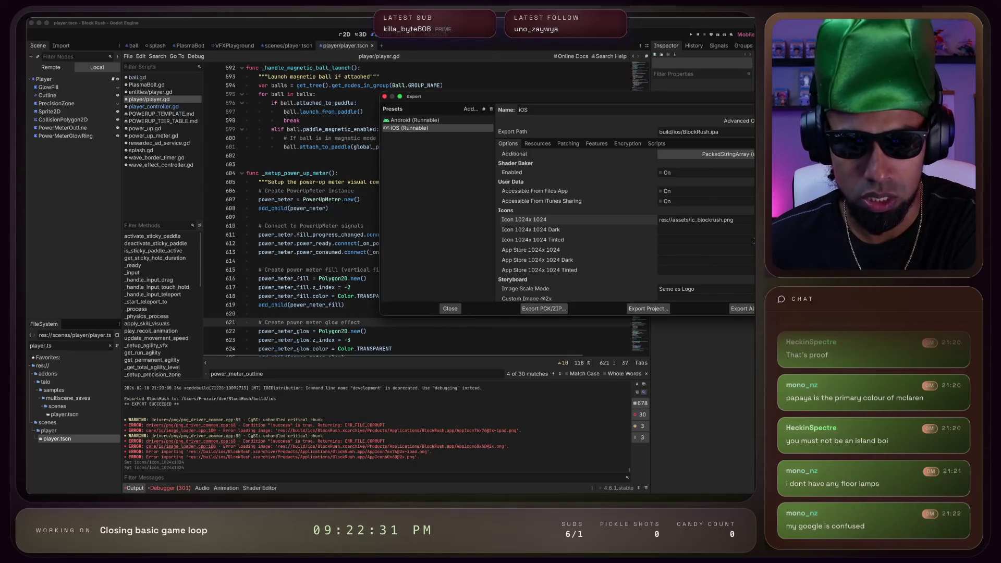
pyautogui.click(750, 230)
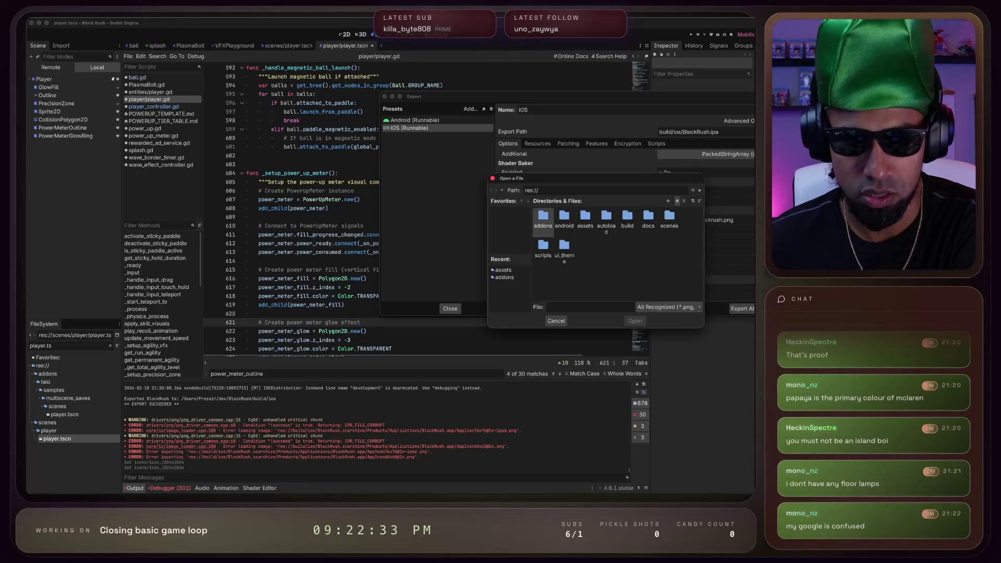
pyautogui.click(585, 244)
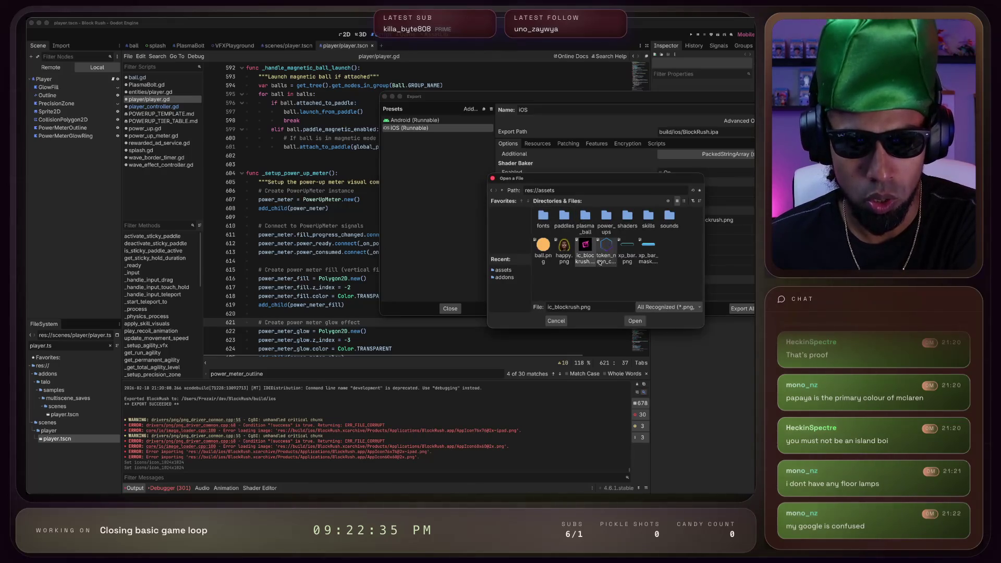
pyautogui.click(635, 321)
# Keep the launch image scale mode at Same as Logo
pyautogui.scroll(-1, 601, 245)
pyautogui.scroll(-1, 601, 245)
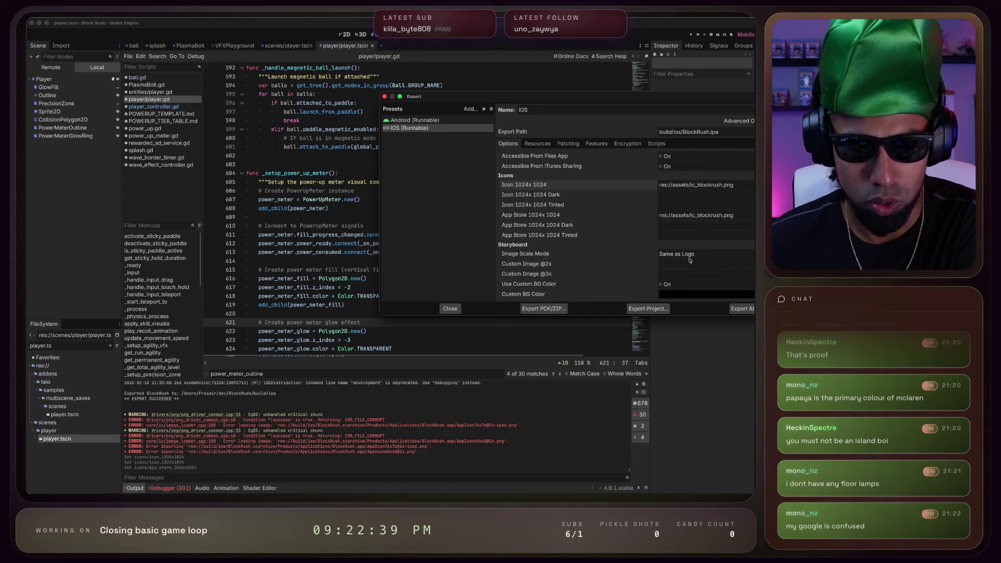
pyautogui.click(707, 257)
pyautogui.click(708, 258)
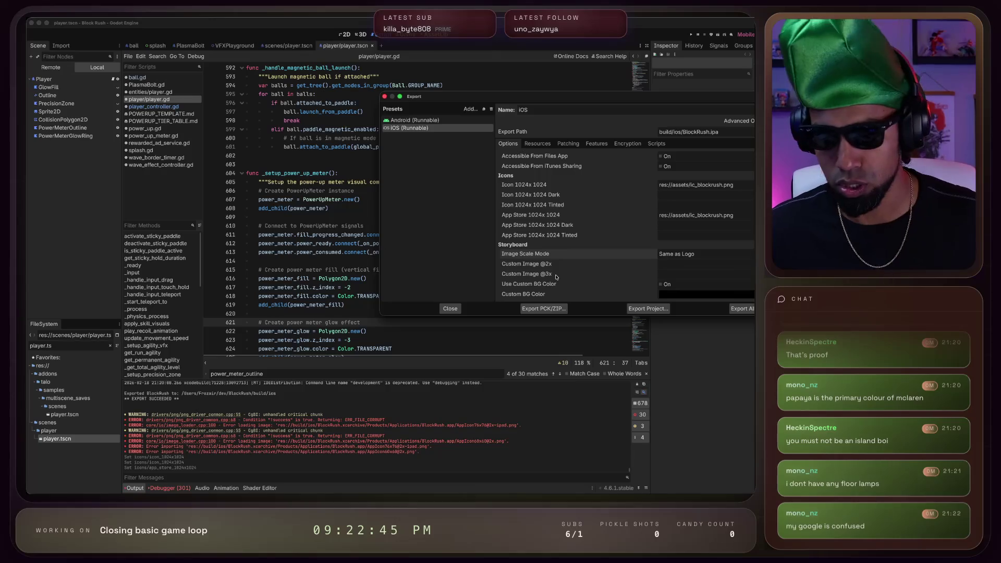
pyautogui.press('super+Tab')
pyautogui.press('super+Tab')
pyautogui.press('super+shift+Tab')
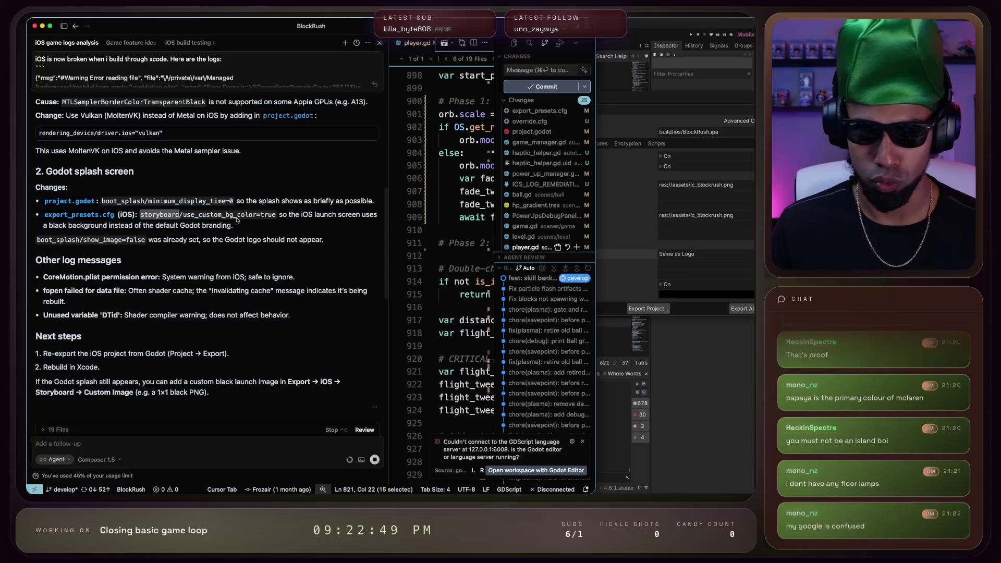
# Enable Use Custom BG Color for the iOS launch screen, check Cursor's reply, then close the export window
pyautogui.press('super+Tab')
pyautogui.click(661, 284)
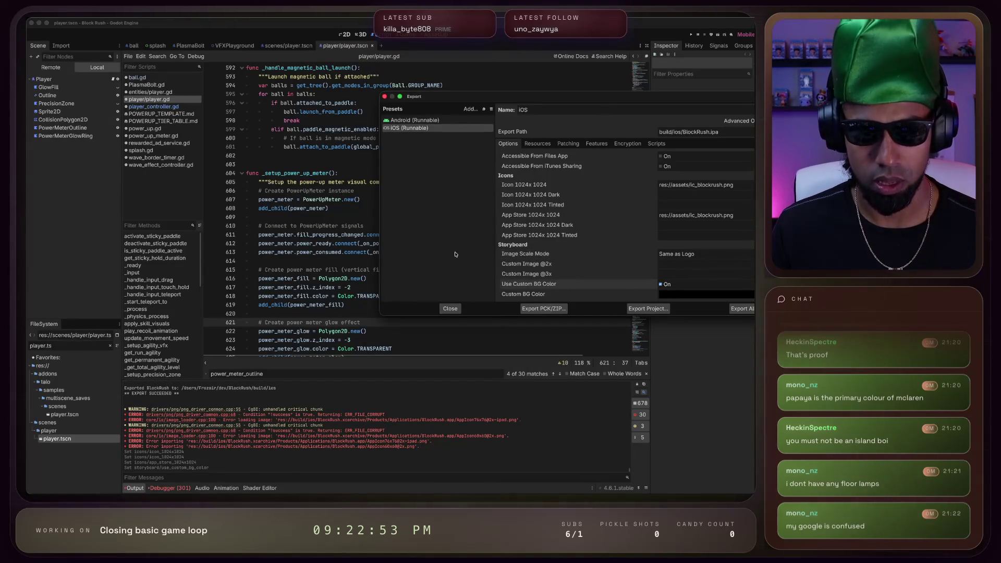
pyautogui.press('super+Tab')
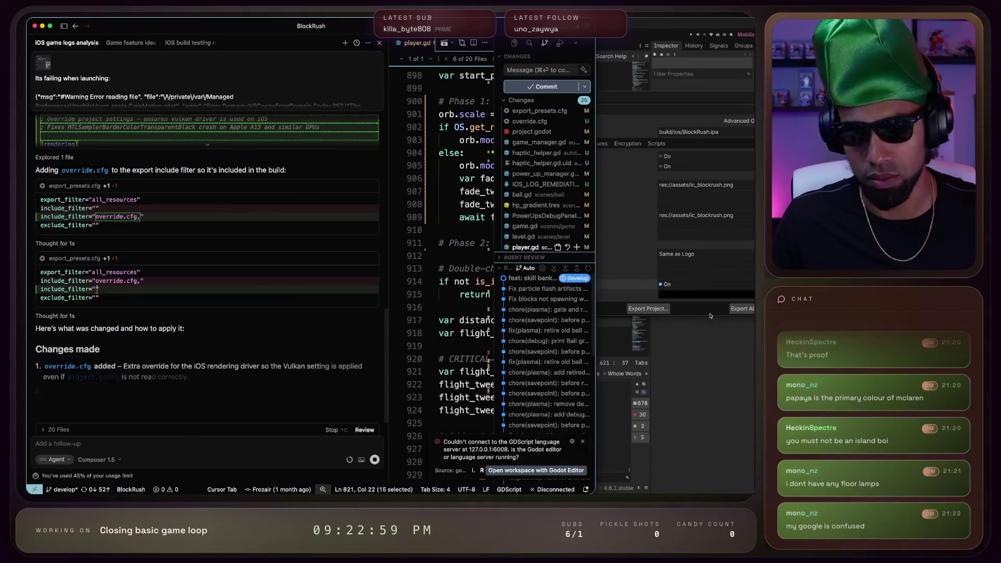
pyautogui.press('super+Tab')
pyautogui.click(623, 336)
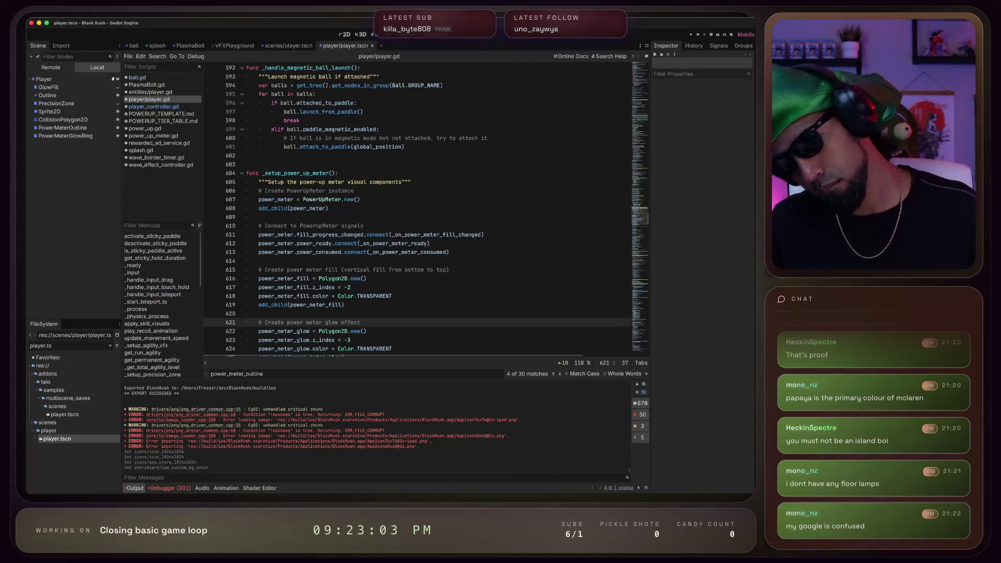
# Inspect Xcode's crashed SIGABRT debug session, then return to the Godot editor
pyautogui.press('super+Tab')
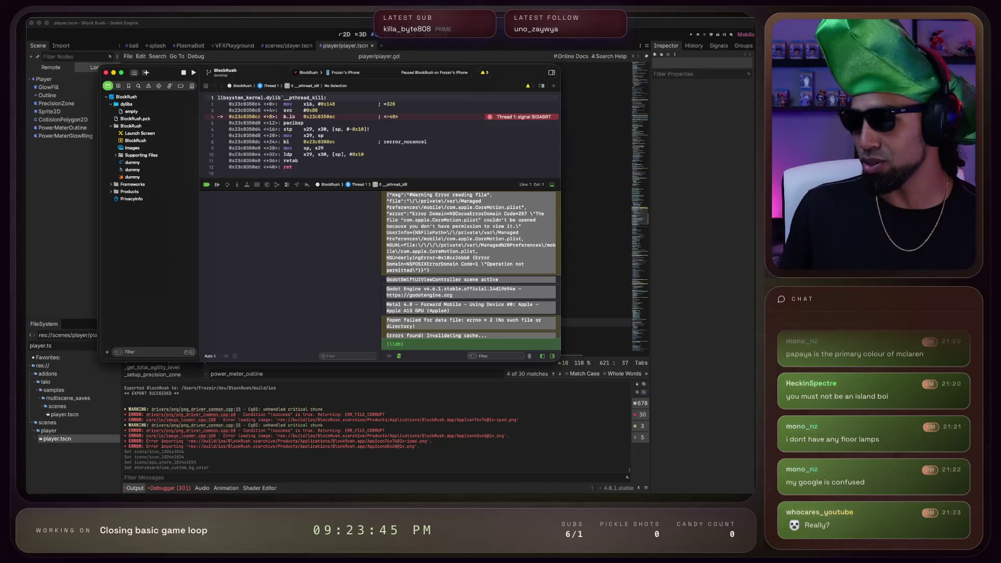
pyautogui.press('super+Tab')
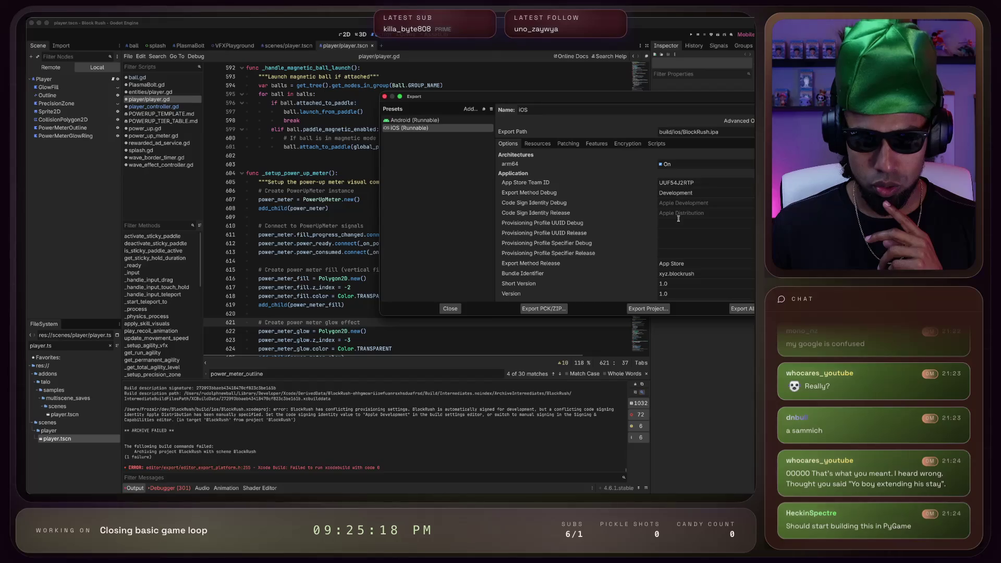
# Set the debug export method to App Store and export over the existing BlockRush.ipa
pyautogui.click(707, 199)
pyautogui.click(687, 203)
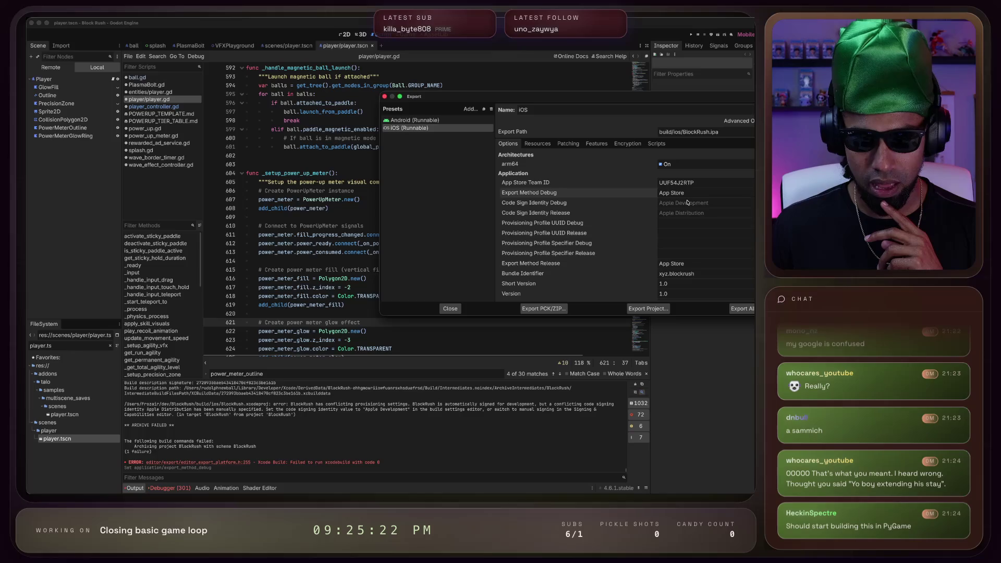
pyautogui.click(641, 309)
pyautogui.click(634, 321)
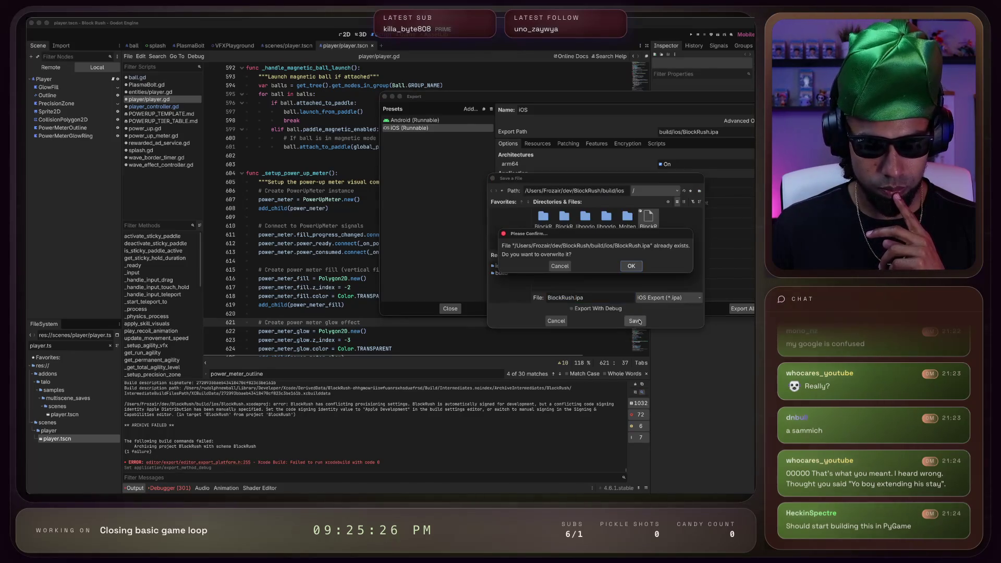
pyautogui.click(631, 266)
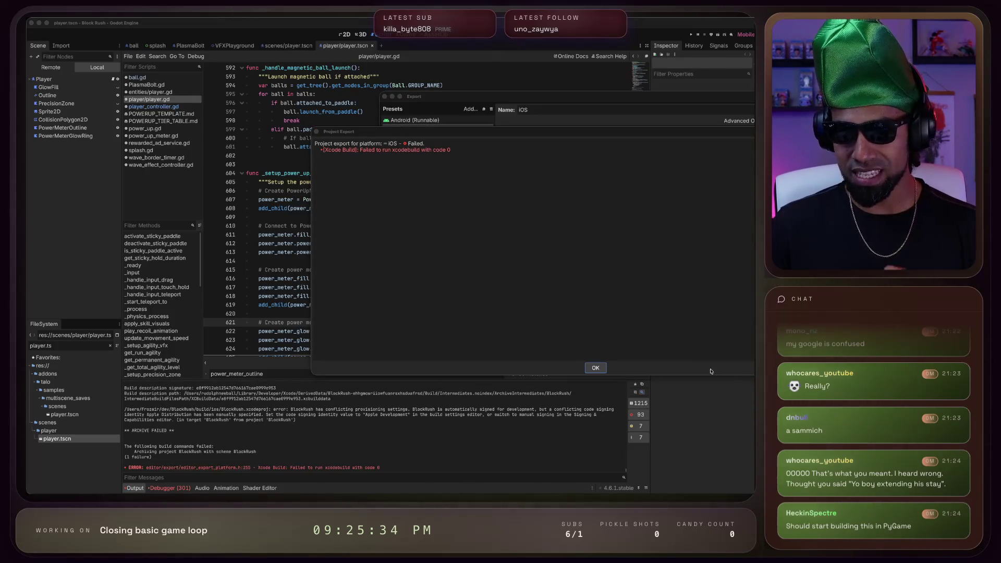
# Dismiss the failed export report and close the Export window
pyautogui.click(596, 367)
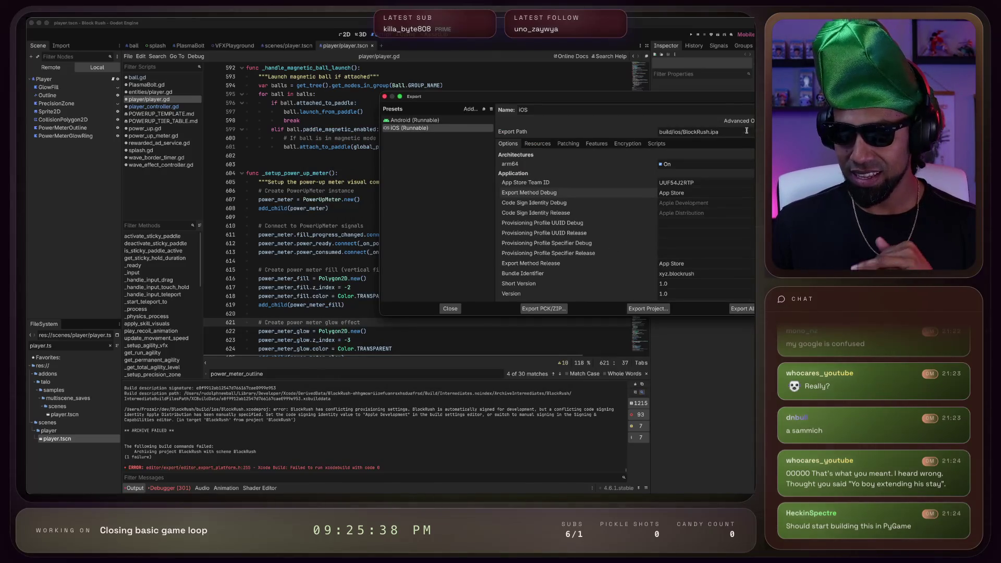
pyautogui.moveTo(680, 97)
pyautogui.mouseDown()
pyautogui.moveTo(558, 88)
pyautogui.moveTo(563, 71)
pyautogui.moveTo(582, 89)
pyautogui.mouseUp()
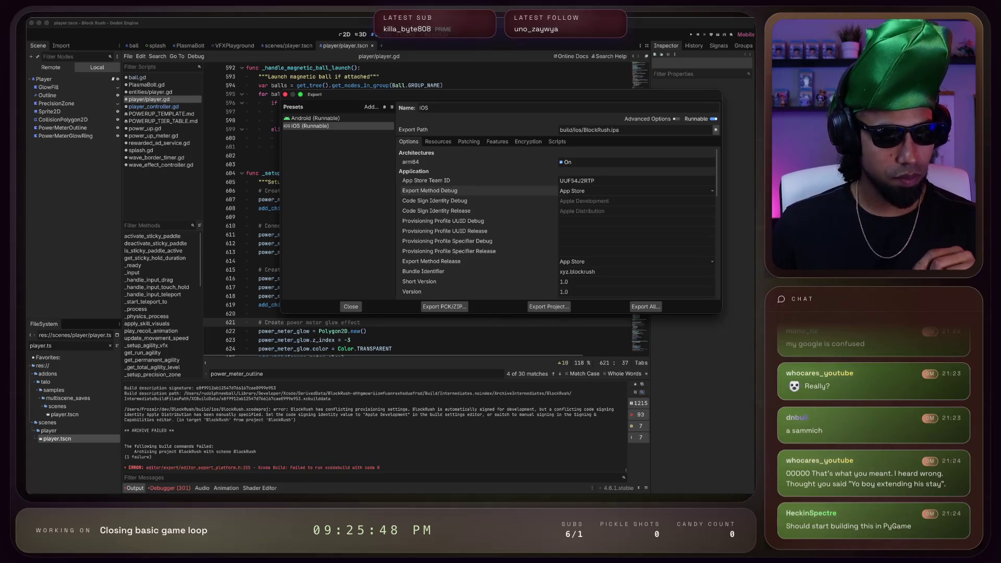
pyautogui.click(300, 418)
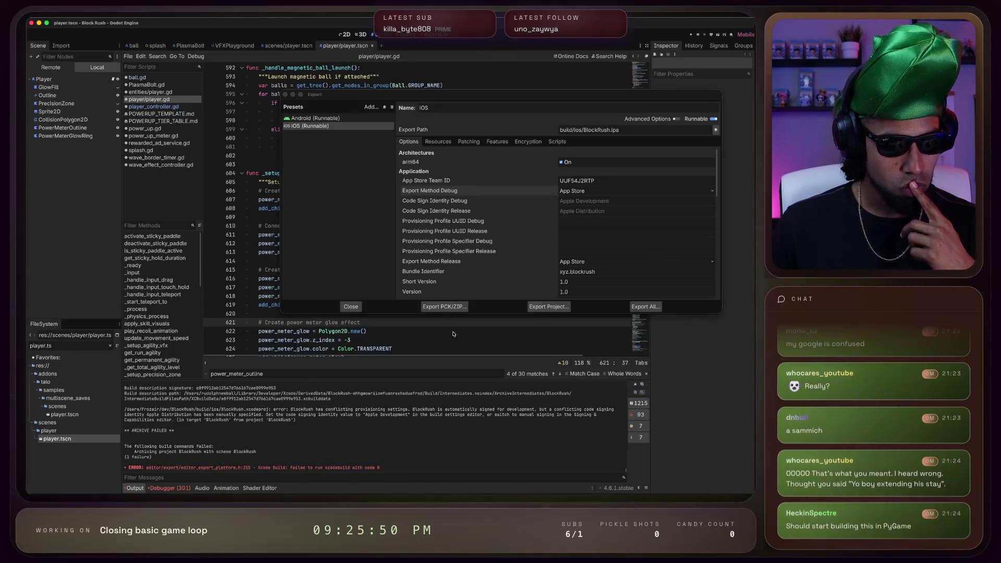
pyautogui.click(356, 308)
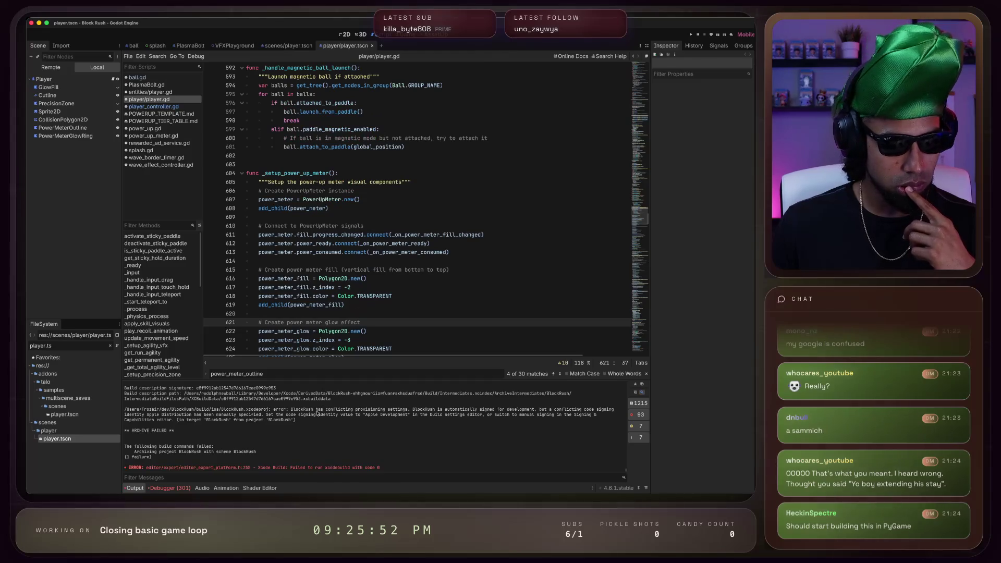
# In Cursor, read the fix steps about using Export Project rather than exporting only PCK/ZIP
pyautogui.press('super+Tab')
pyautogui.press('super+Tab')
pyautogui.press('super+Tab')
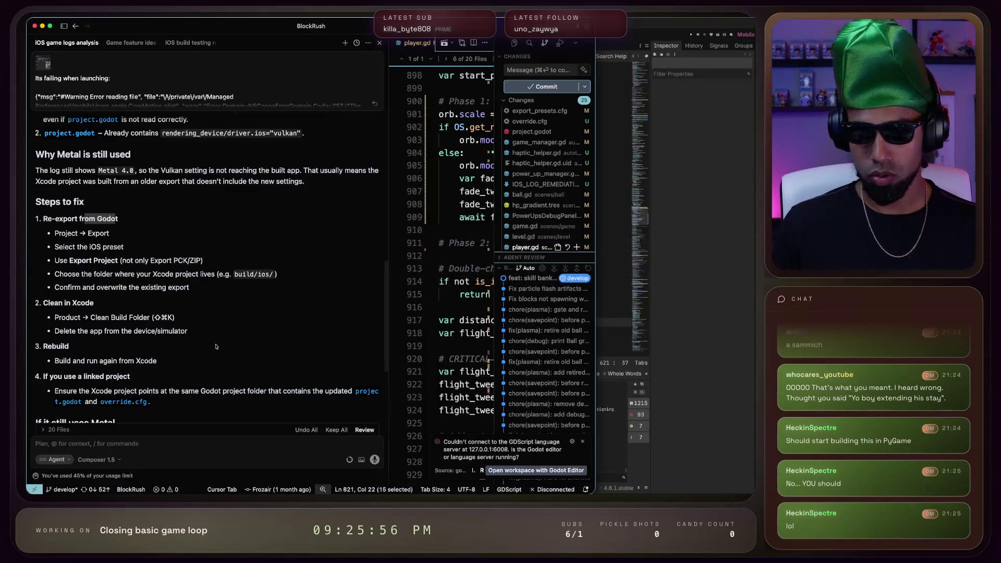
pyautogui.scroll(1, 129, 305)
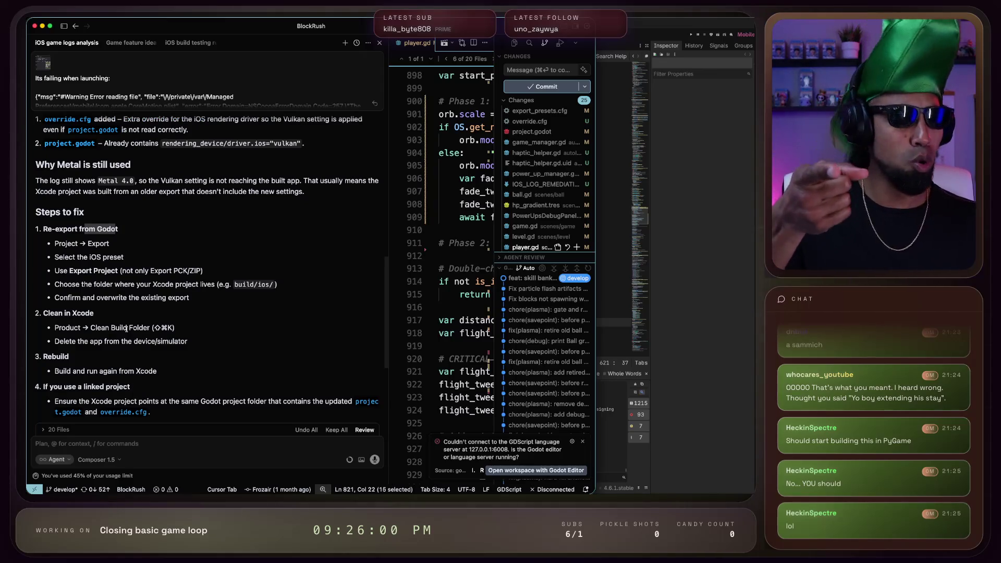
pyautogui.moveTo(56, 269); pyautogui.dragTo(205, 272)
pyautogui.click(161, 270)
pyautogui.moveTo(121, 271); pyautogui.dragTo(202, 271)
pyautogui.moveTo(75, 284); pyautogui.dragTo(119, 284)
# Read on to the build-and-run-from-Xcode step and the 'If it still uses Metal' section
pyautogui.scroll(-1, 118, 285)
pyautogui.scroll(-4, 114, 284)
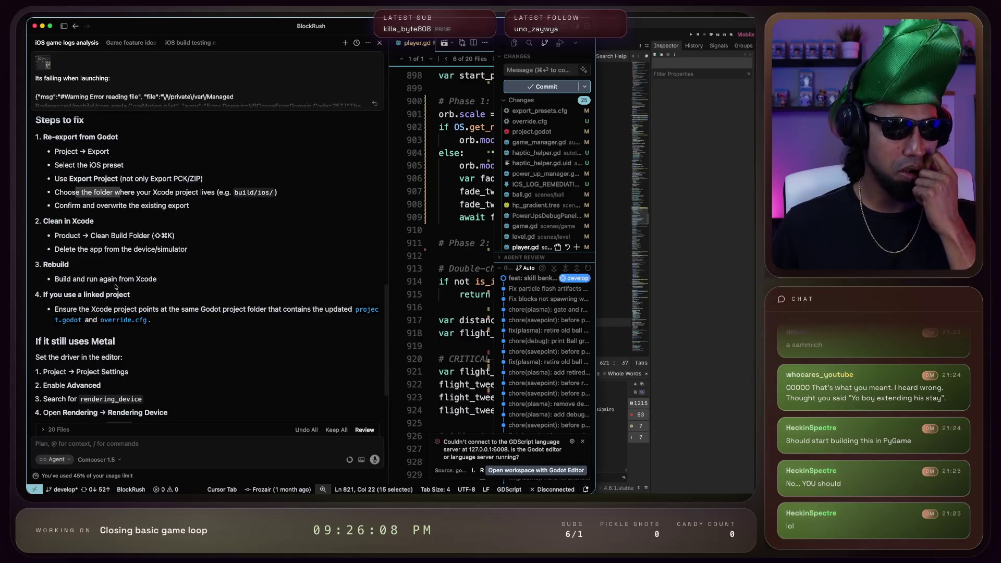
pyautogui.moveTo(94, 268); pyautogui.dragTo(139, 269)
pyautogui.scroll(-3, 139, 267)
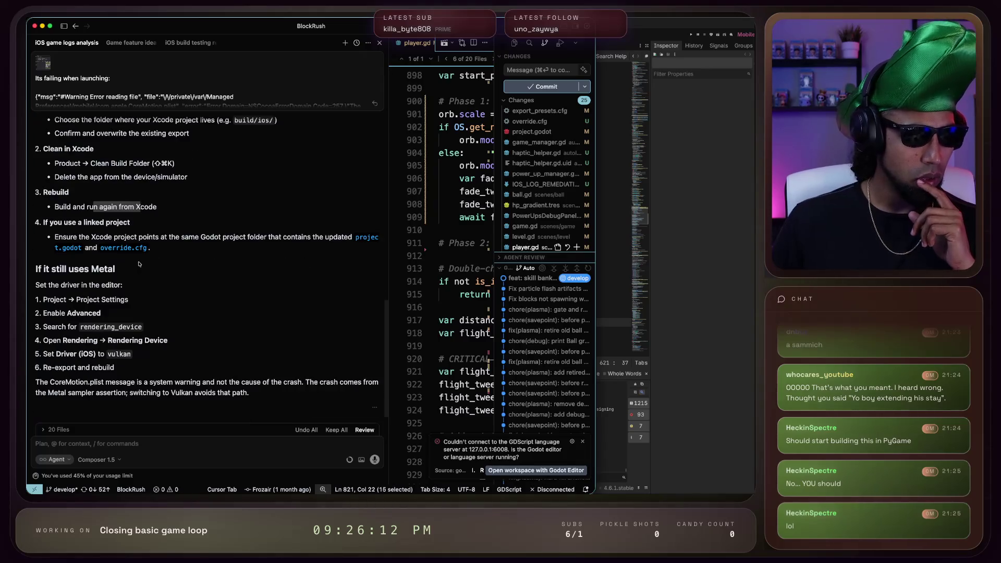
pyautogui.moveTo(36, 269); pyautogui.dragTo(110, 268)
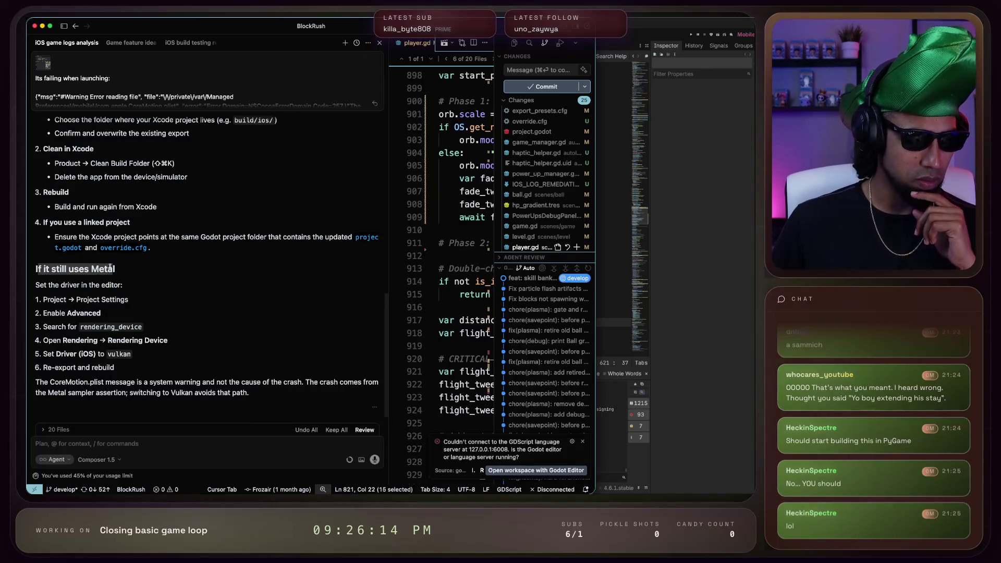
pyautogui.scroll(1, 195, 213)
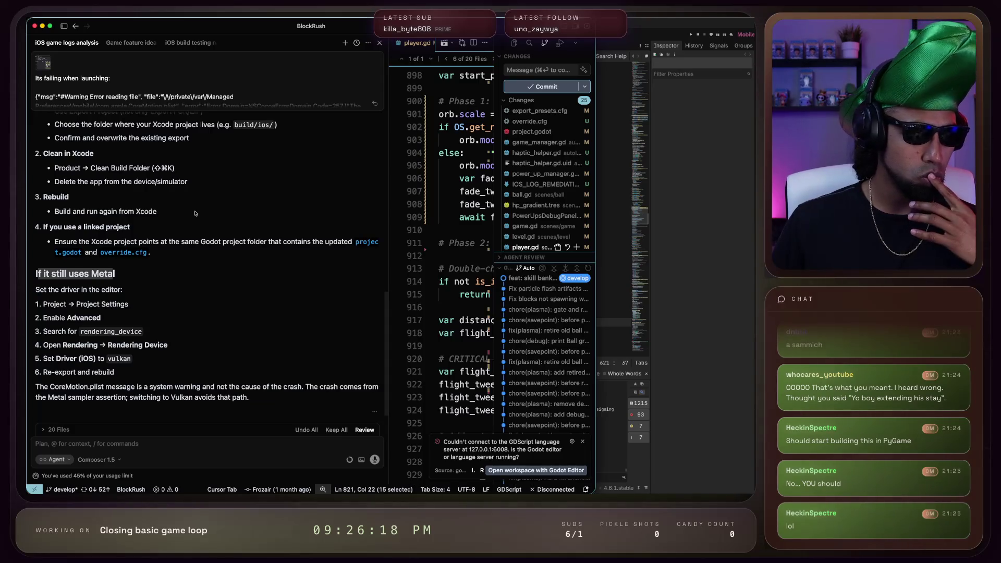
pyautogui.click(673, 267)
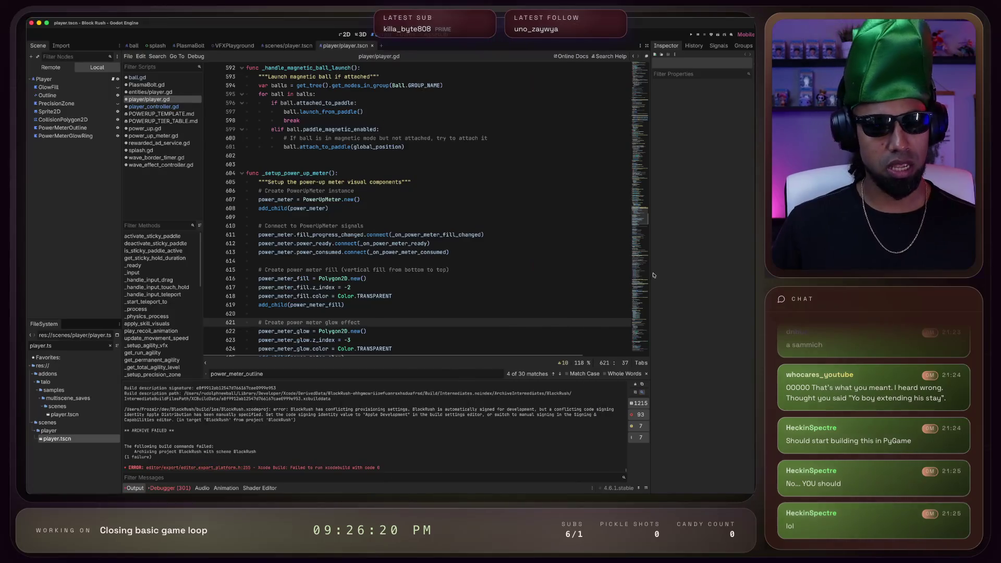
pyautogui.press('super+Tab')
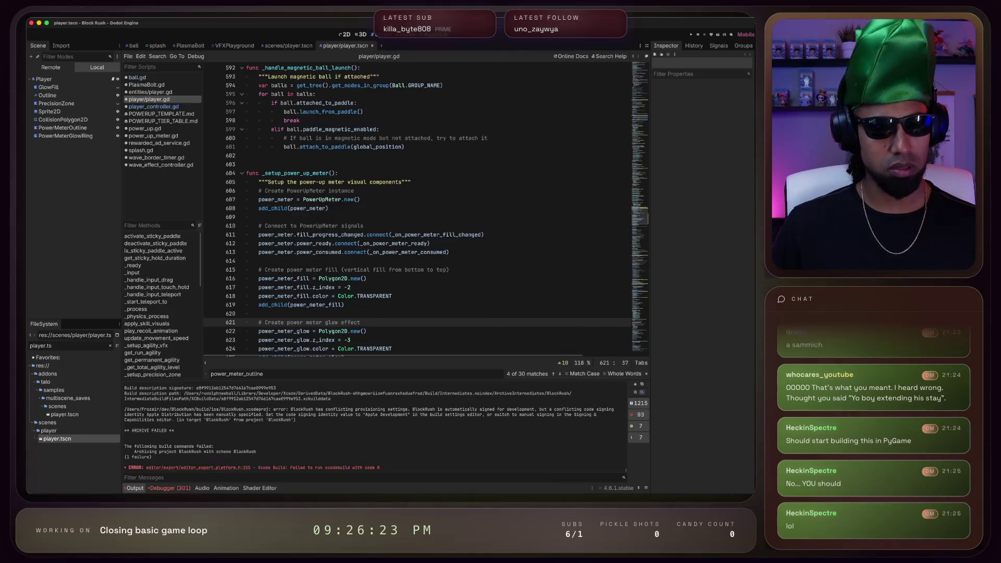
pyautogui.click(669, 269)
# Open Project Settings, filter for 'render dev' and locate the Rendering Device driver settings
pyautogui.click(90, 22)
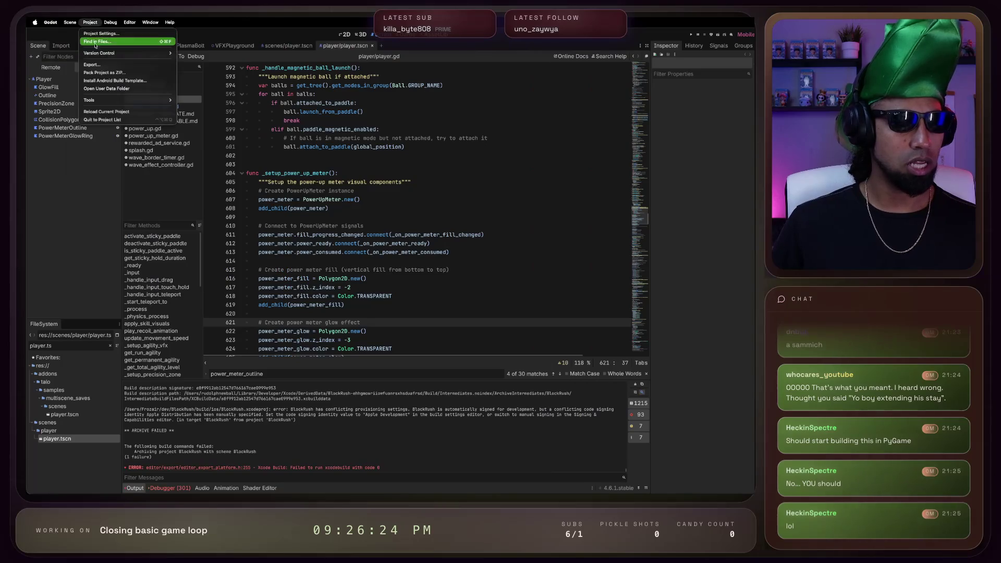
pyautogui.click(101, 33)
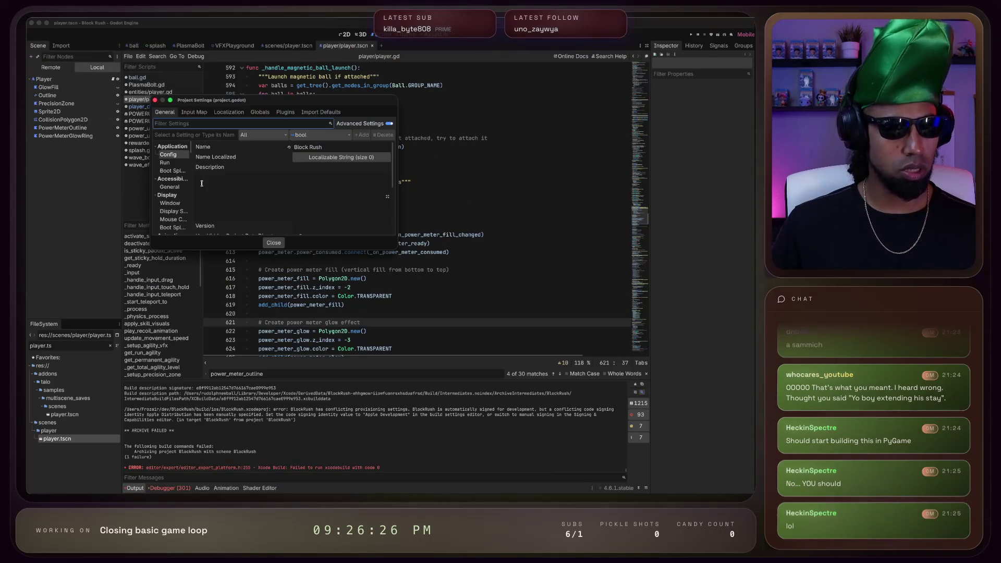
pyautogui.moveTo(396, 245); pyautogui.dragTo(535, 317)
pyautogui.write('re')
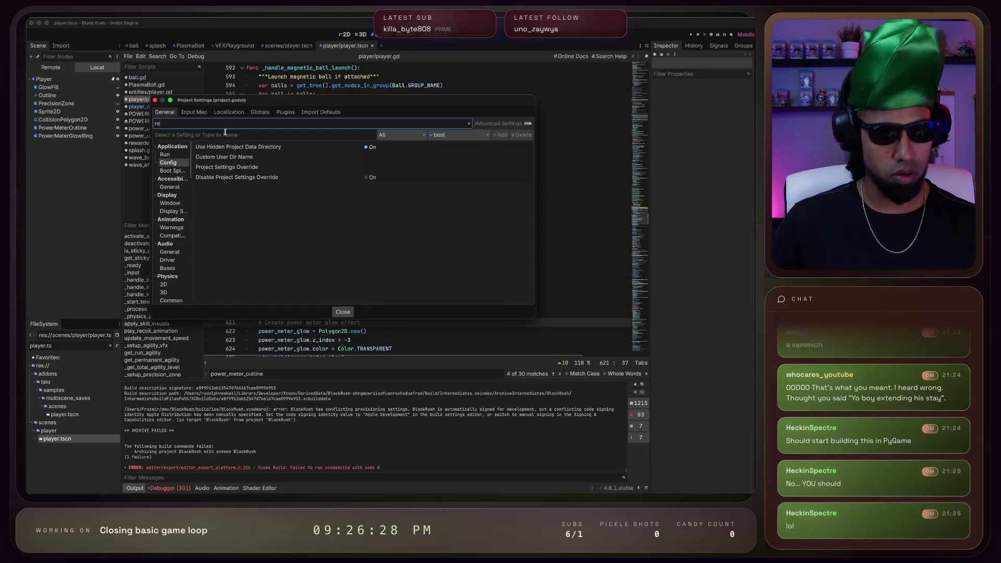
pyautogui.write('nder dev')
pyautogui.click(172, 155)
pyautogui.click(171, 163)
pyautogui.click(172, 155)
pyautogui.scroll(-1, 230, 190)
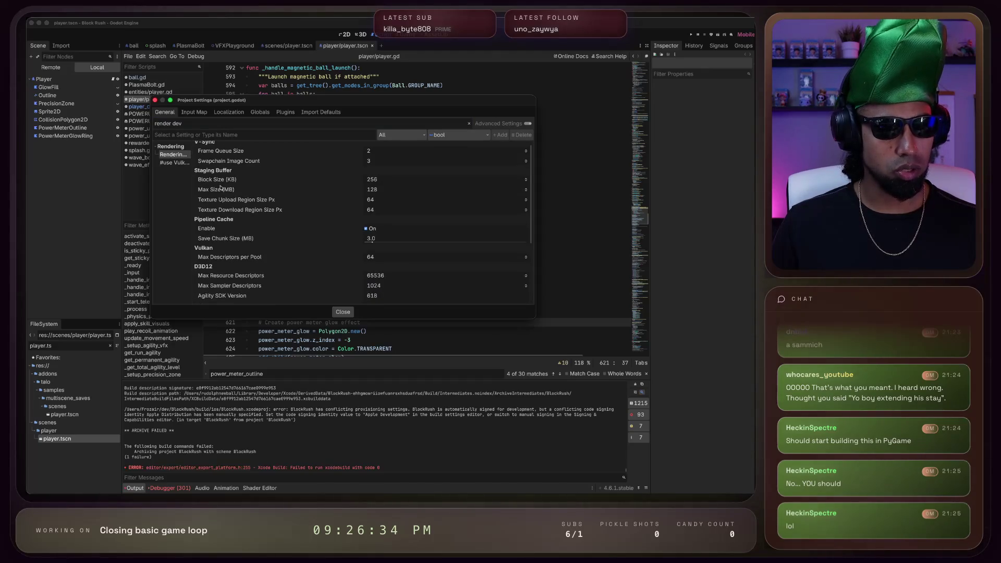
pyautogui.scroll(-5, 257, 281)
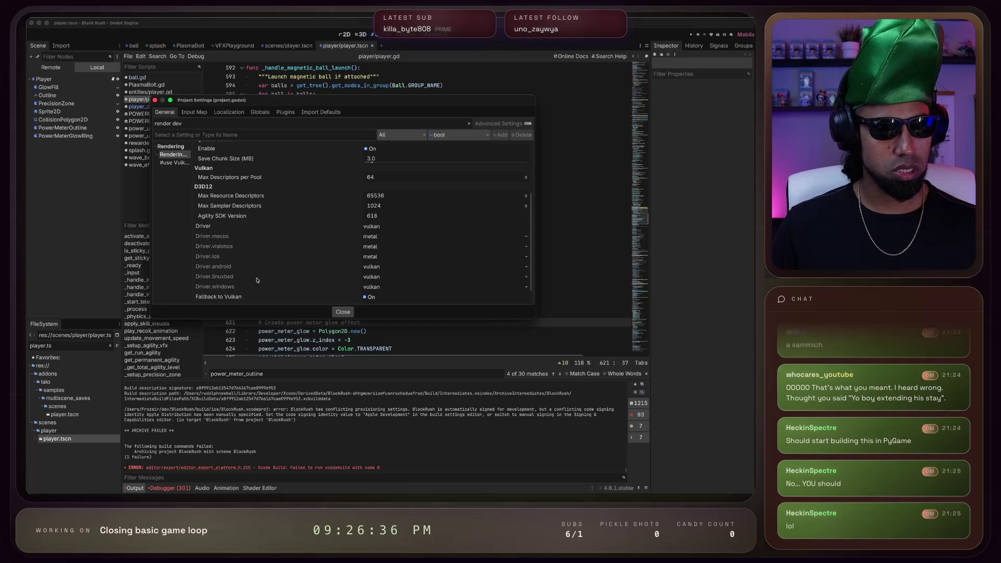
pyautogui.scroll(-2, 387, 251)
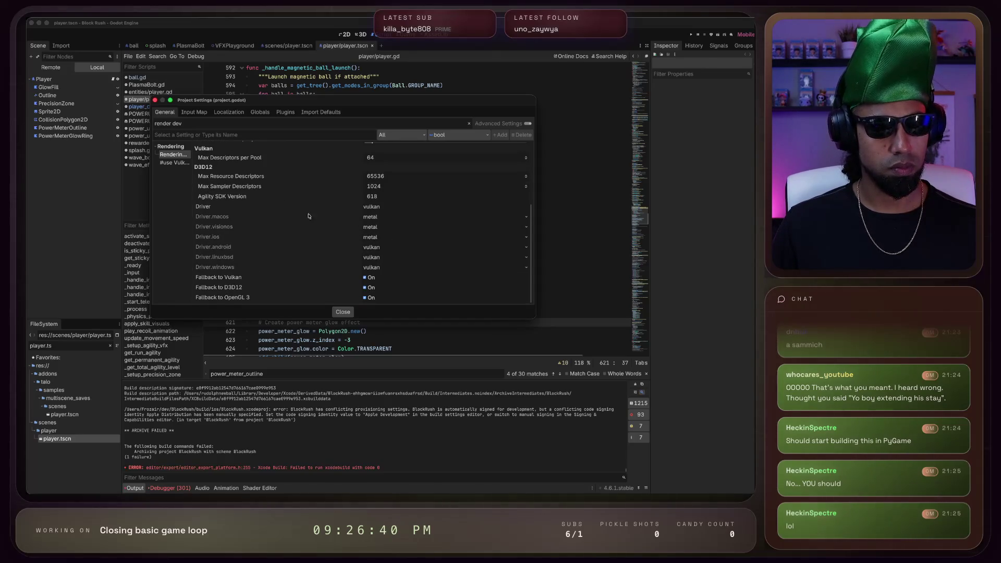
# Set the iOS and macOS rendering drivers to vulkan, leaving visionOS unchanged
pyautogui.click(386, 239)
pyautogui.click(378, 256)
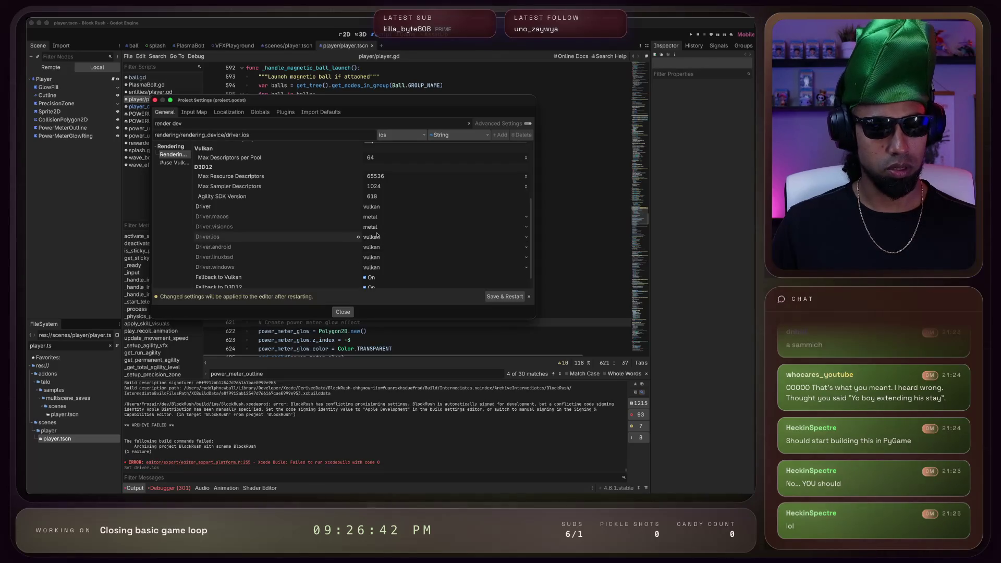
pyautogui.click(371, 217)
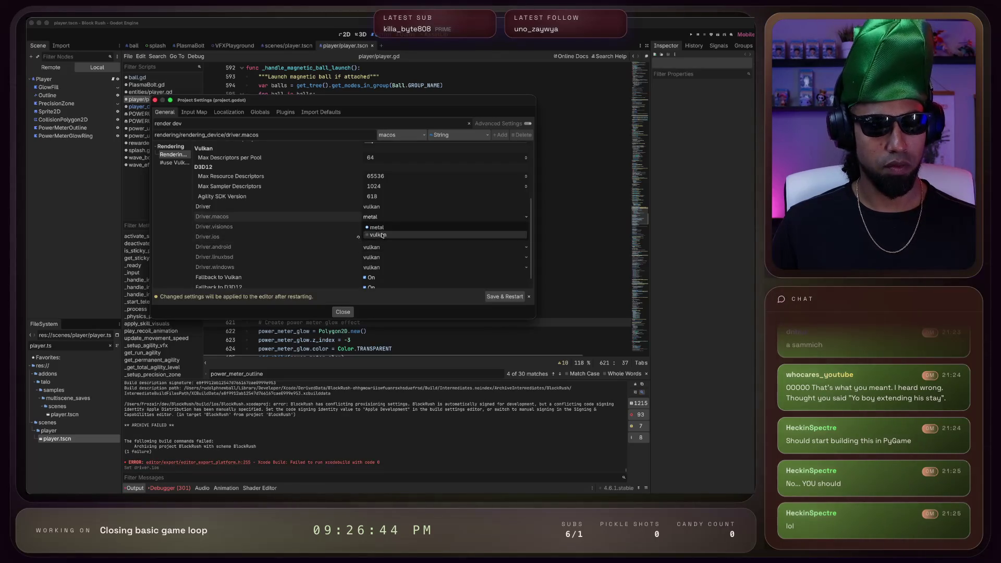
pyautogui.click(376, 236)
pyautogui.click(378, 228)
pyautogui.click(414, 293)
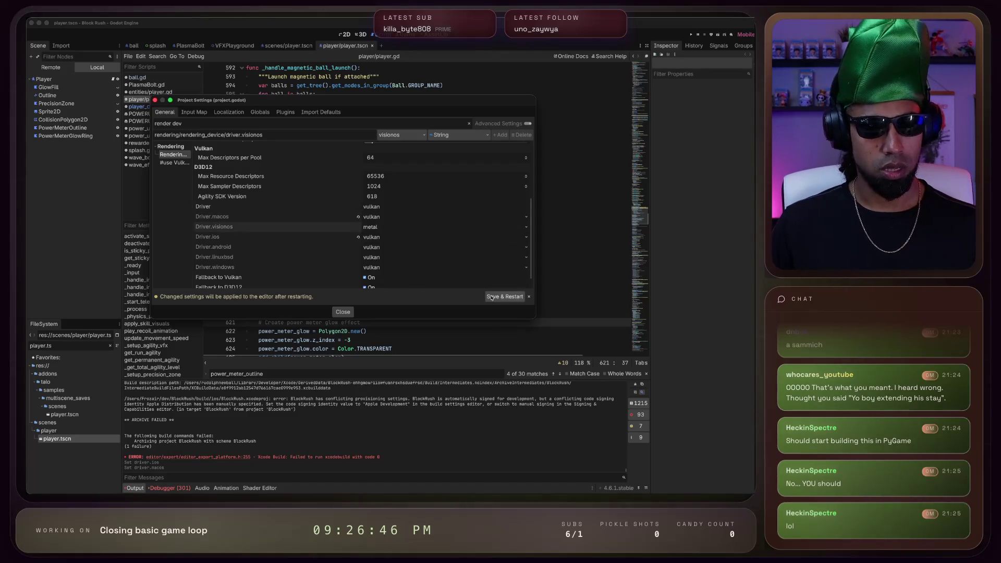
pyautogui.press('super+Tab')
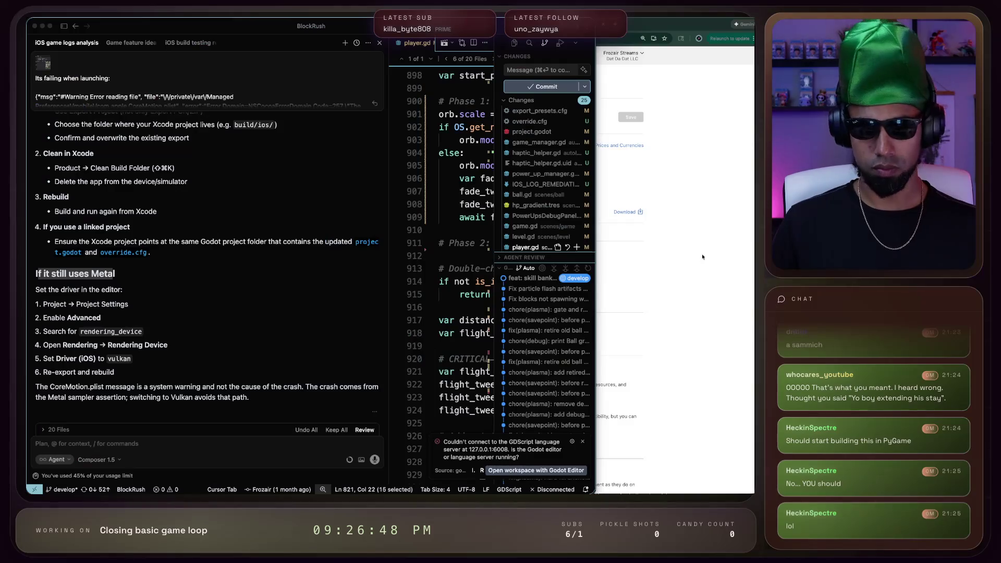
# Dictate and send a question about App Store export requirements to the Cursor assistant
pyautogui.click(179, 452)
pyautogui.scroll(-2, 177, 418)
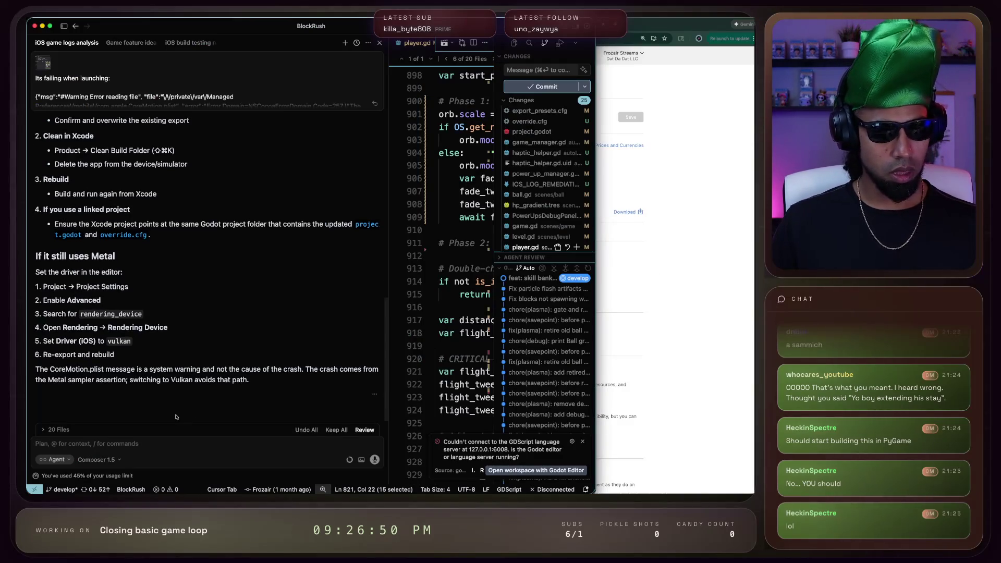
pyautogui.hotkey('alt', 'space')
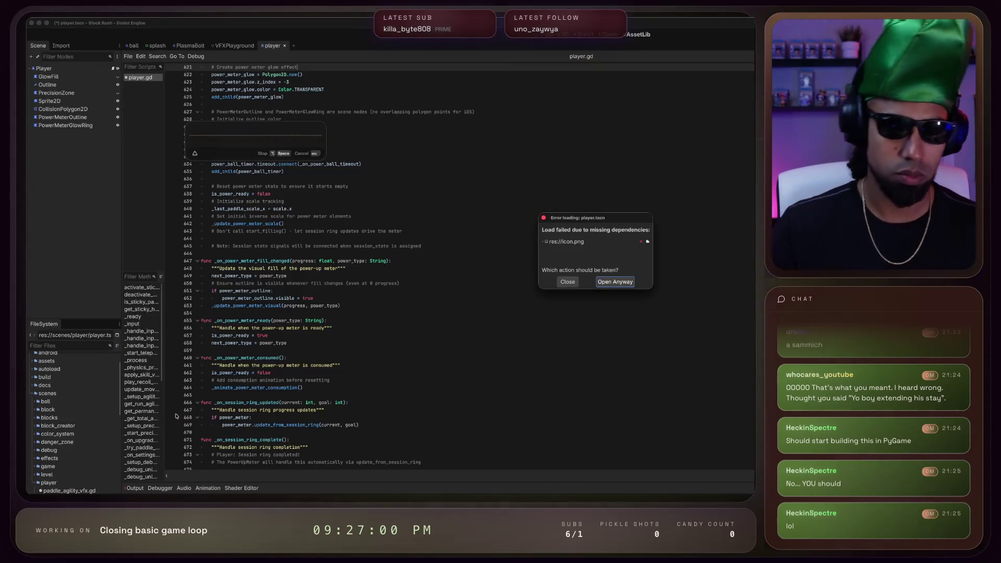
pyautogui.press('super+Tab')
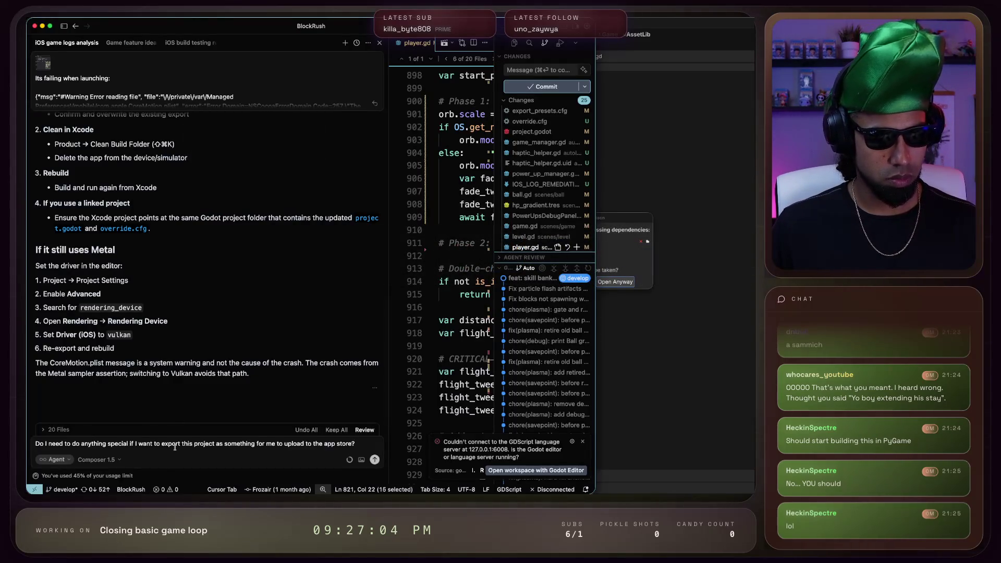
pyautogui.click(375, 459)
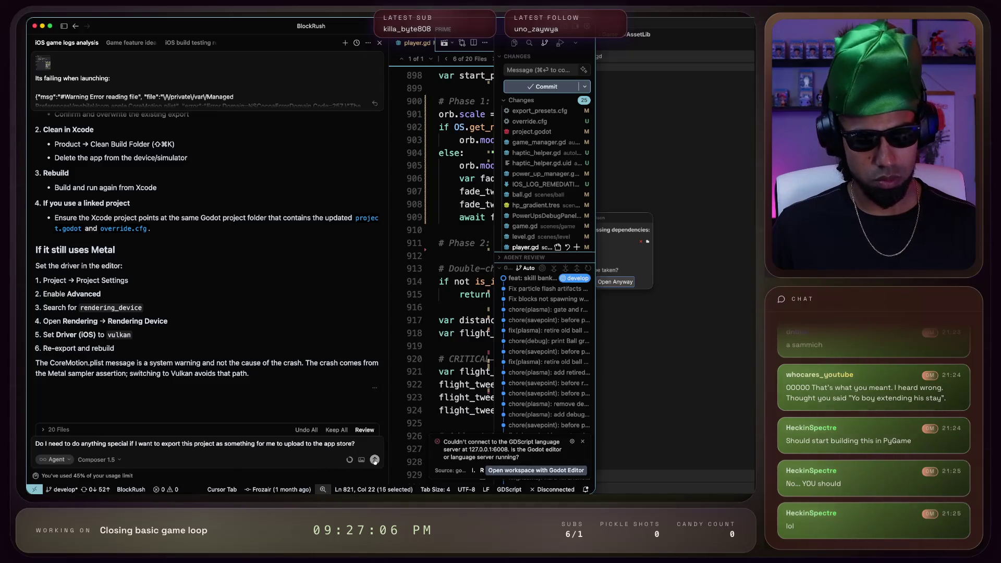
pyautogui.click(644, 225)
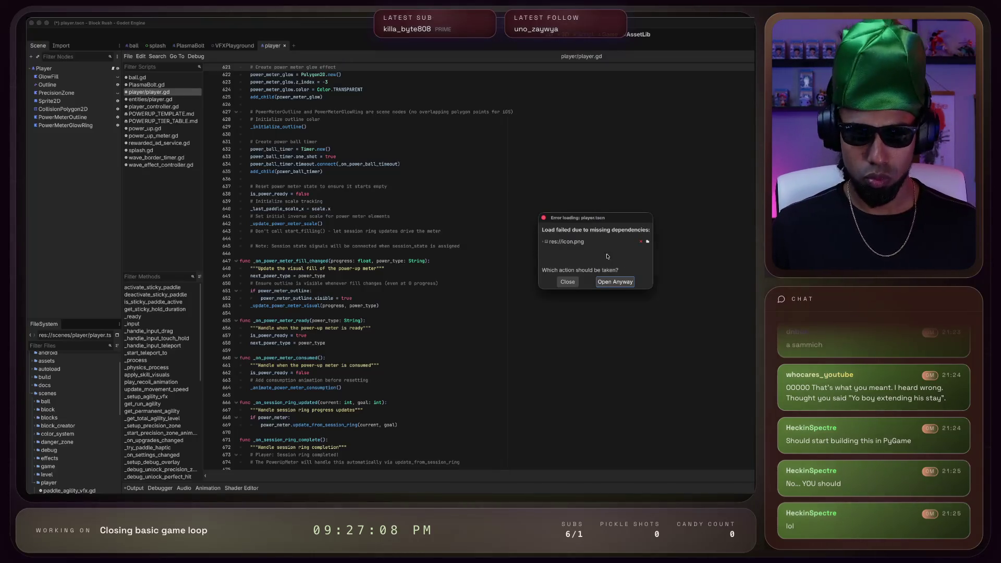
# Close the missing res://icon.png dependency error without choosing a replacement, then select the Player node
pyautogui.click(625, 243)
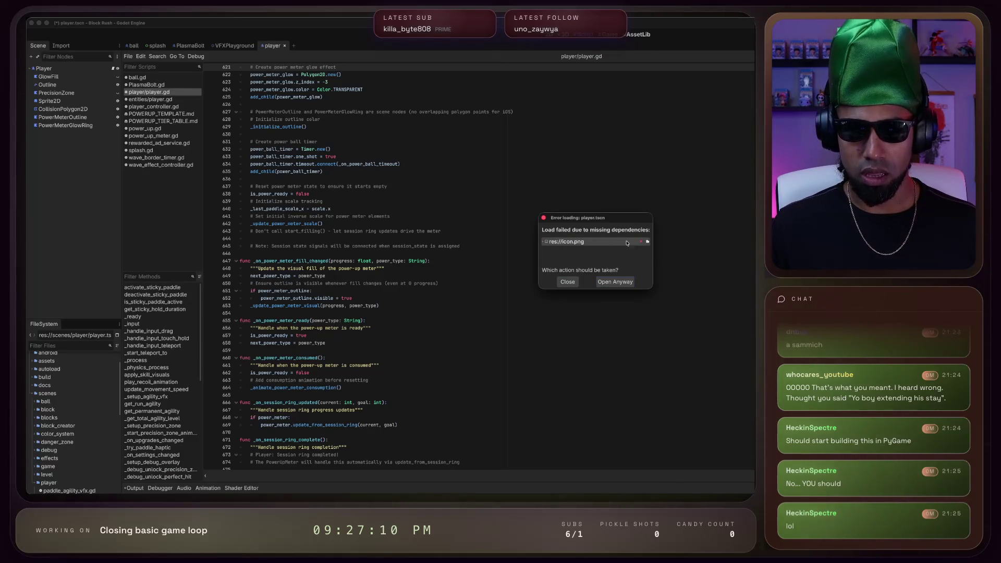
pyautogui.click(647, 241)
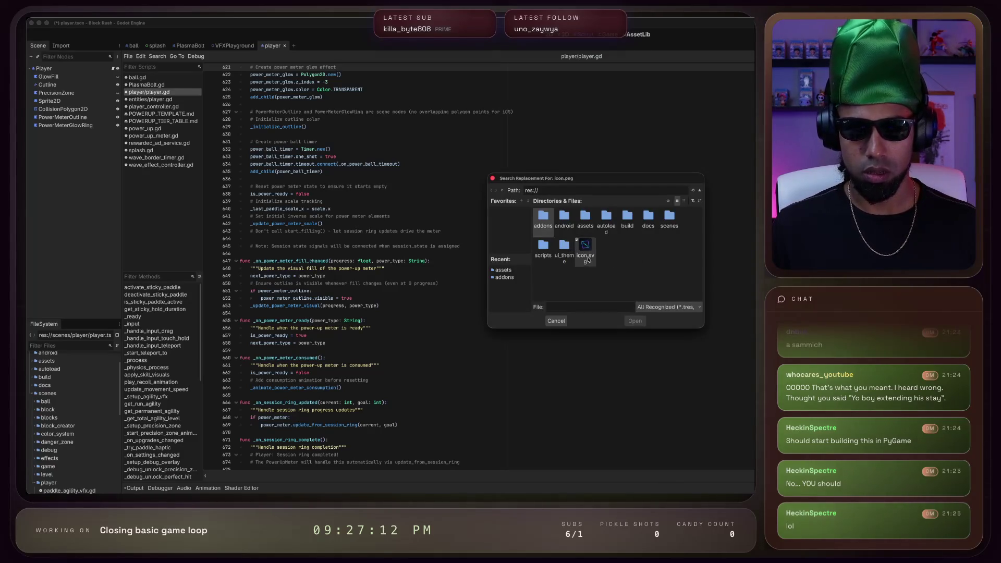
pyautogui.moveTo(599, 179); pyautogui.dragTo(846, 247)
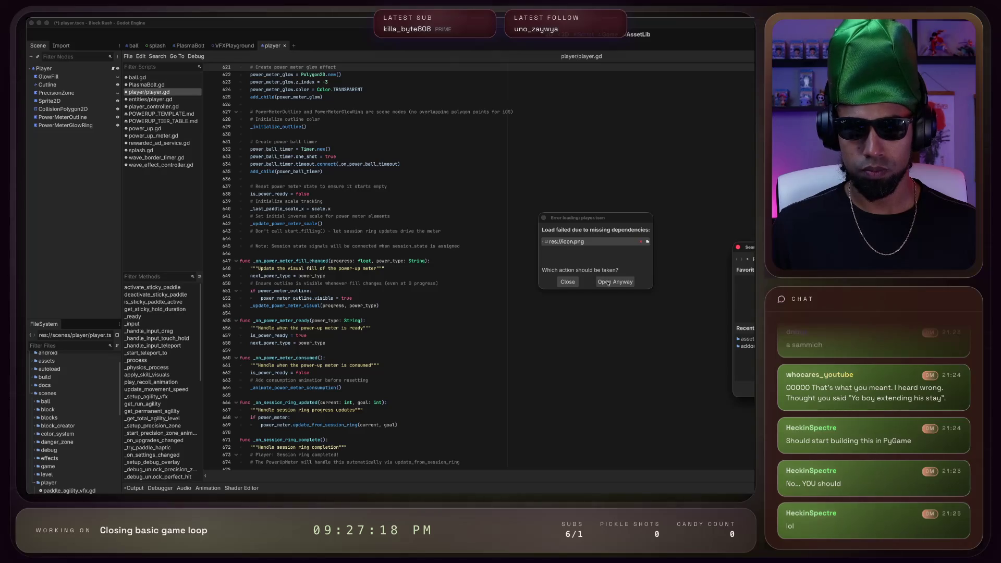
pyautogui.click(546, 246)
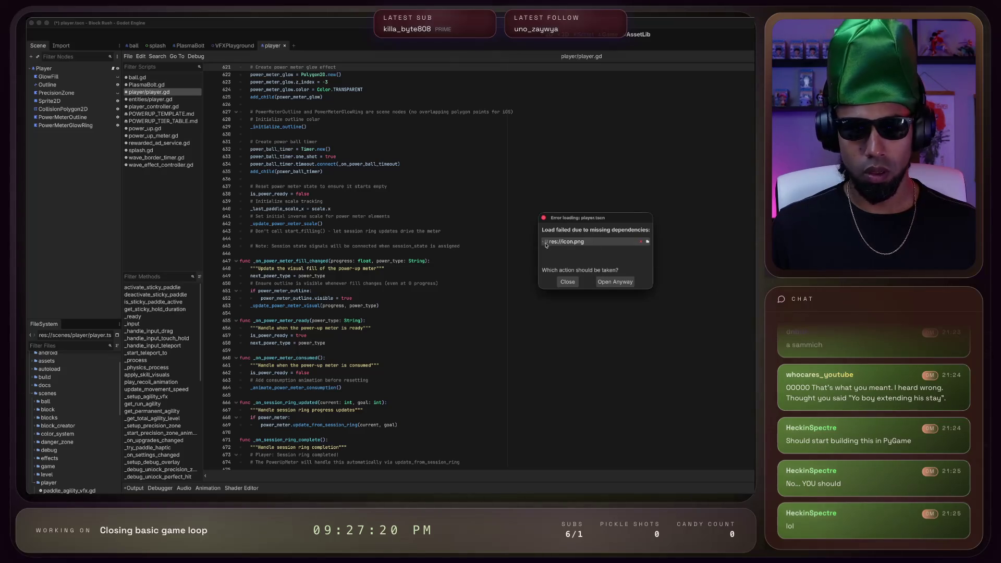
pyautogui.click(544, 219)
pyautogui.click(74, 69)
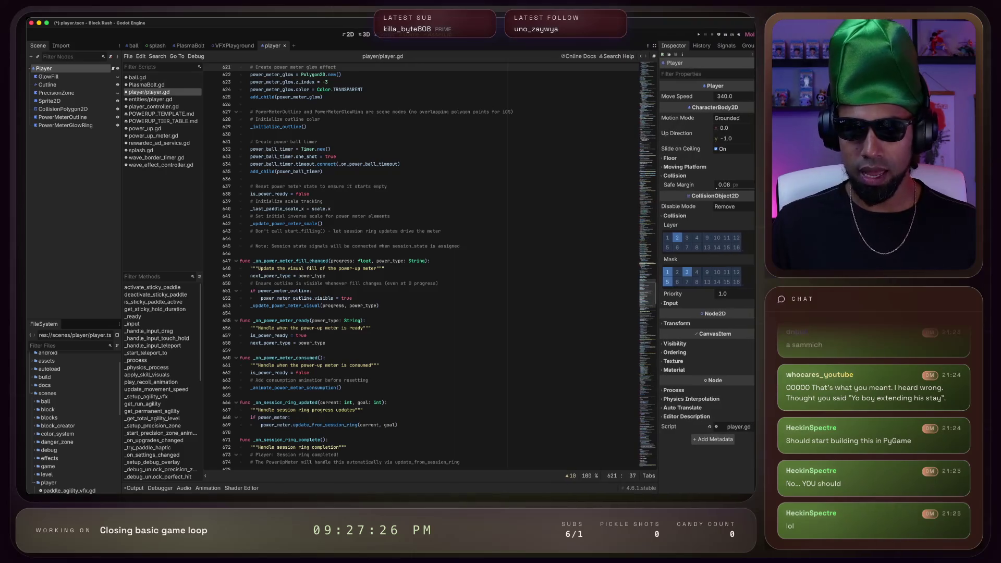
# Clear the Sprite2D node's Texture in the player scene and save it
pyautogui.click(76, 102)
pyautogui.click(730, 99)
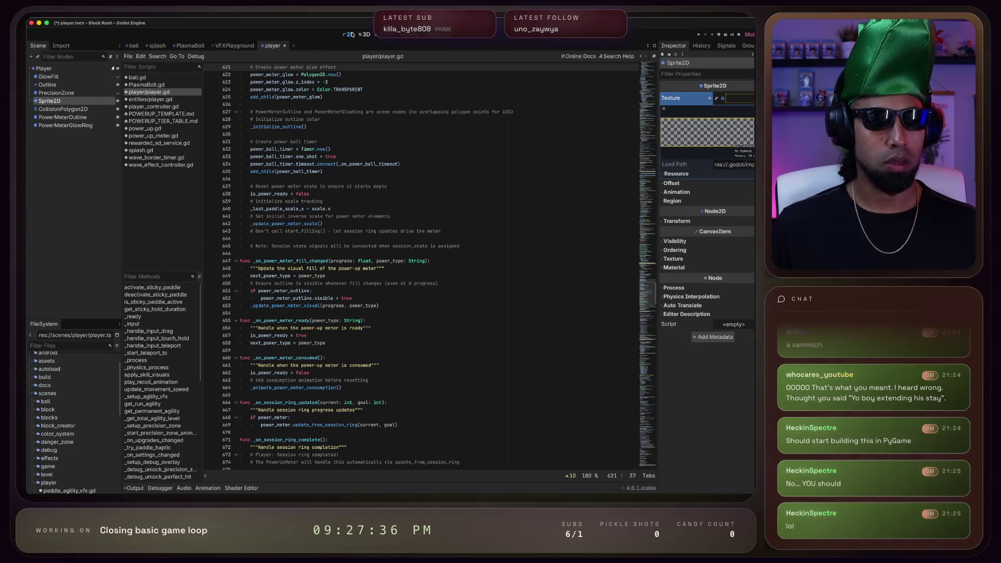
pyautogui.click(351, 34)
pyautogui.click(733, 99)
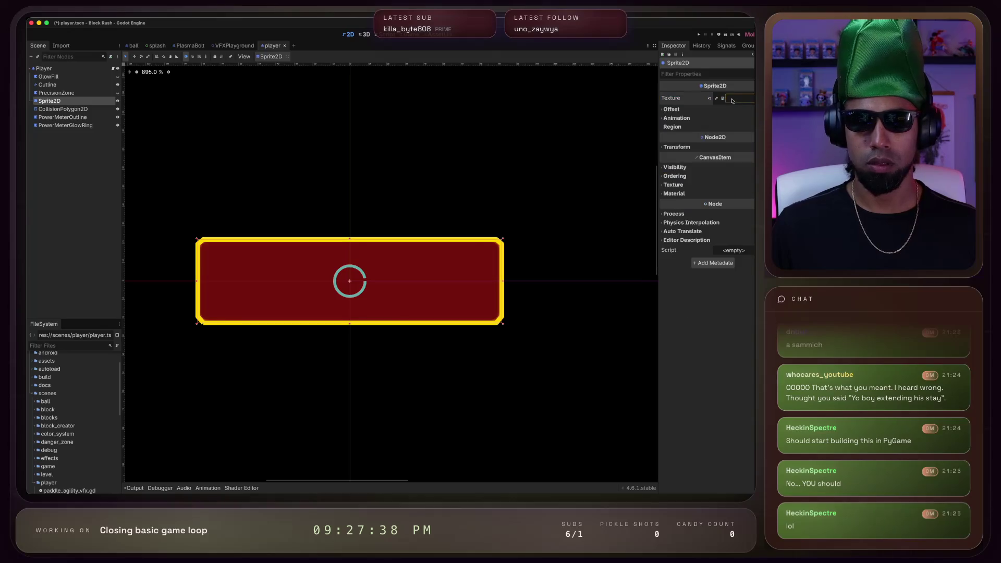
pyautogui.click(118, 101)
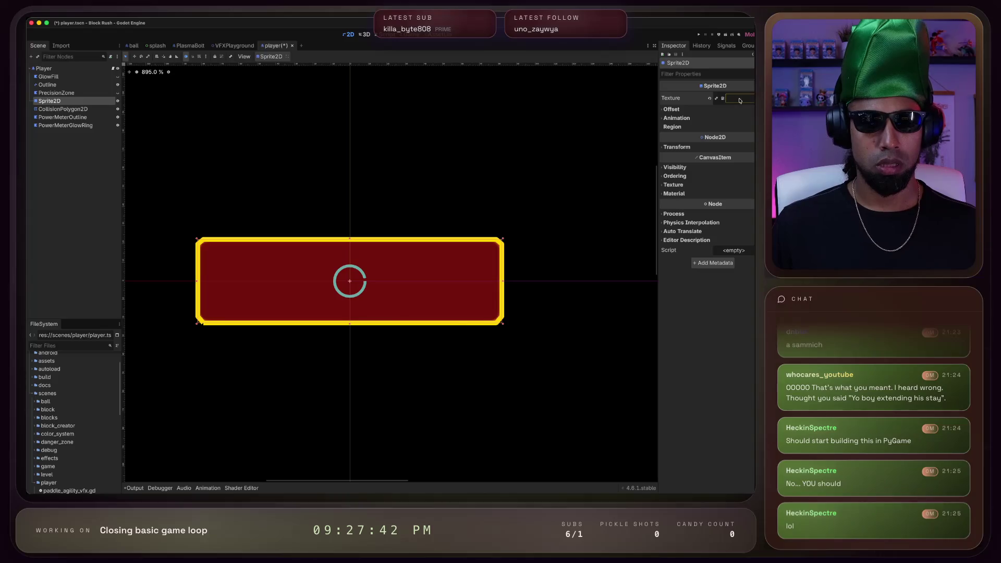
pyautogui.click(710, 98)
pyautogui.hotkey('ctrl', 's')
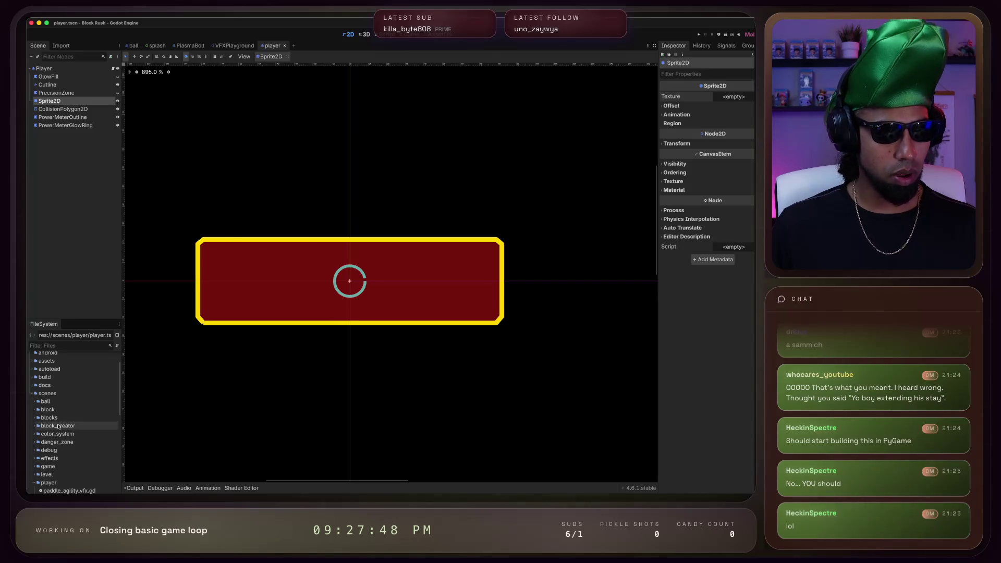
# Reopen player.tscn, save it again, and open Project > Export
pyautogui.scroll(-3, 66, 457)
pyautogui.doubleClick(67, 457)
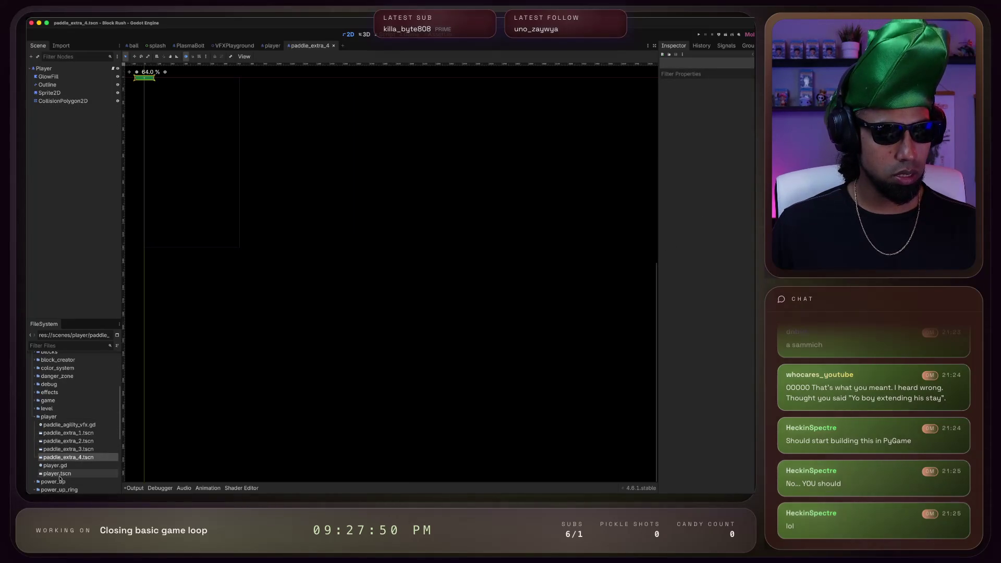
pyautogui.doubleClick(59, 475)
pyautogui.press('super+s')
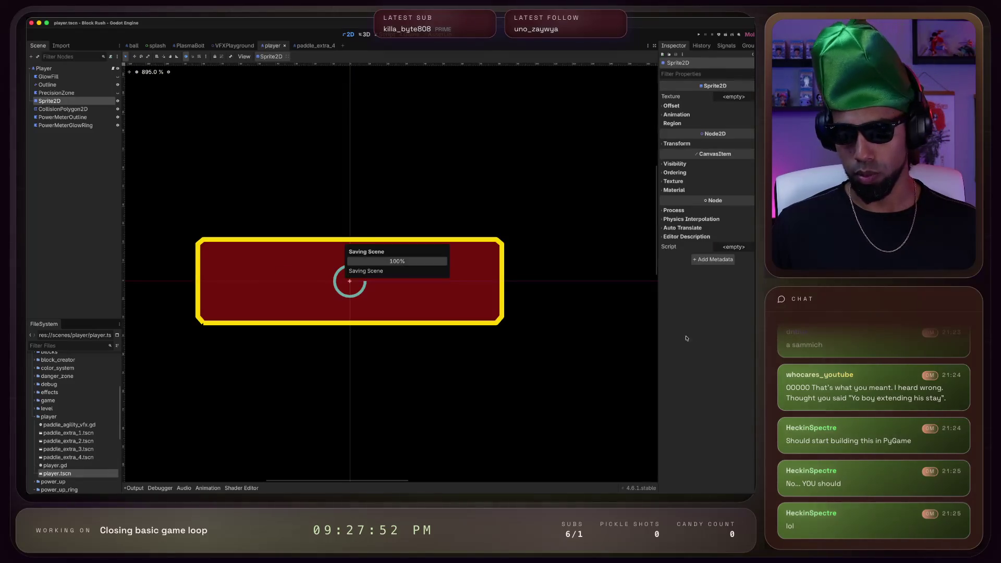
pyautogui.press('super+Tab')
pyautogui.press('super+Tab')
pyautogui.press('super+shift+Tab')
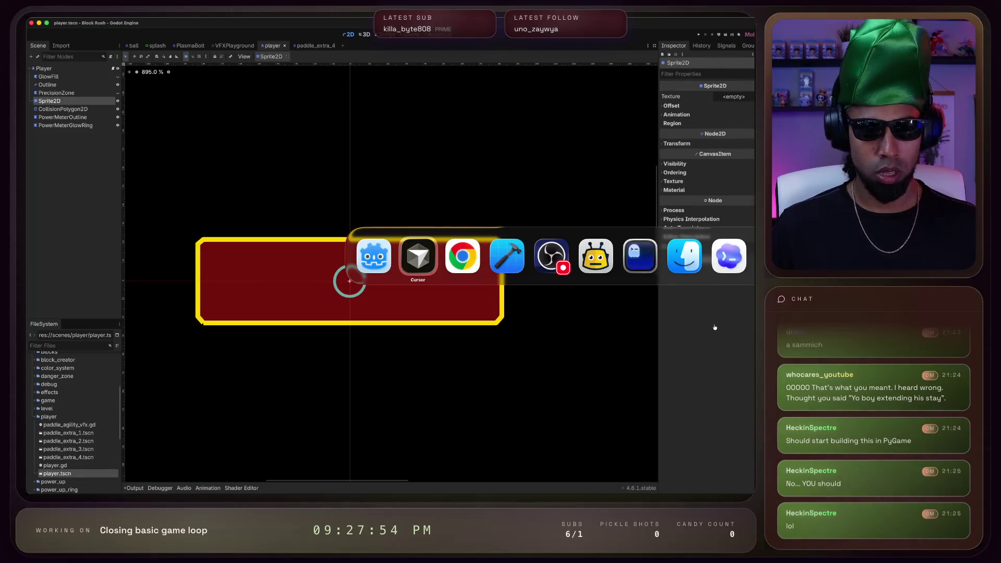
pyautogui.press('Escape')
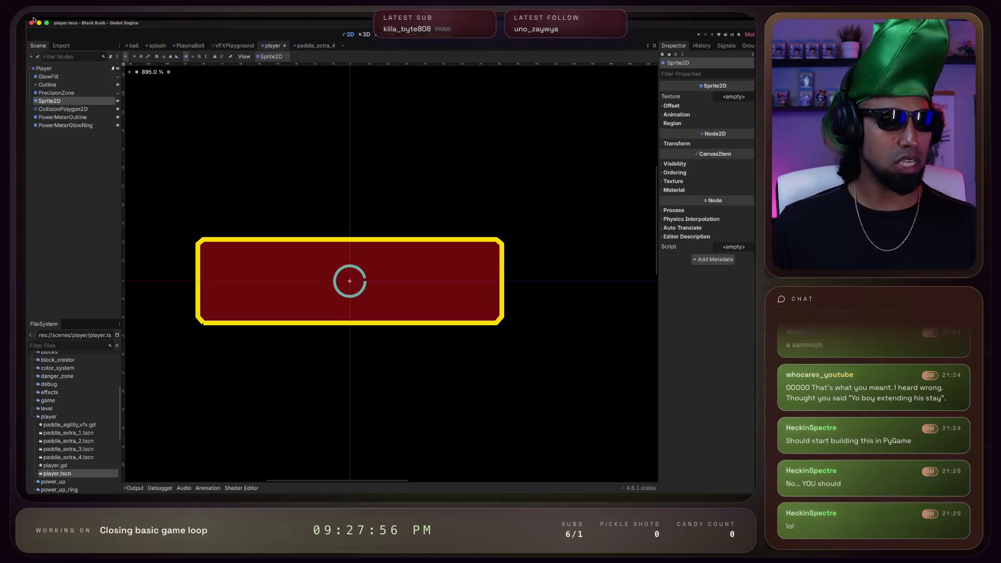
pyautogui.click(90, 21)
pyautogui.click(100, 65)
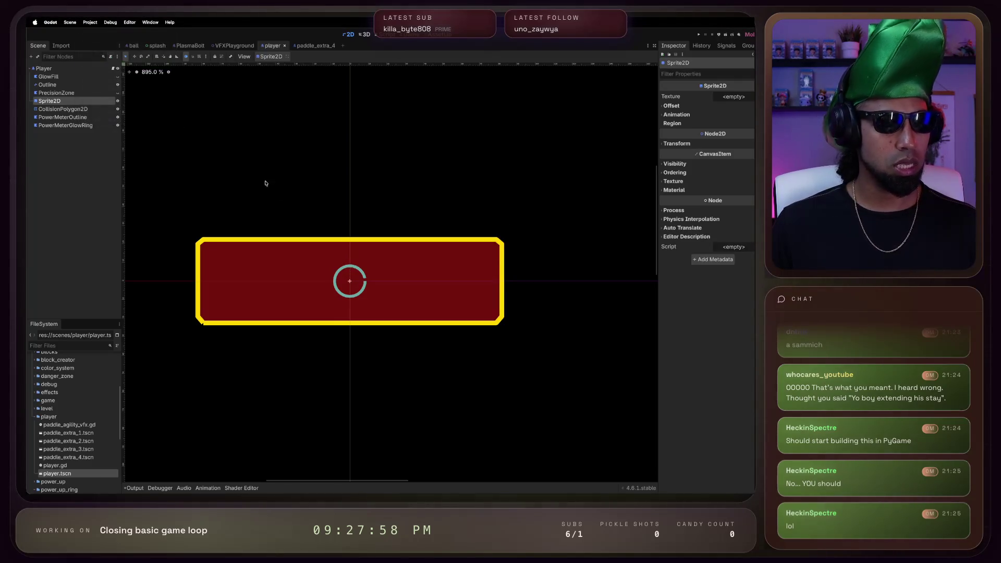
pyautogui.press('super+Tab')
pyautogui.press('super+shift+Tab')
# Review the App Store icon 'Set in export preset' checklist row, then return to Godot's Export dialog
pyautogui.scroll(2, 56, 293)
pyautogui.moveTo(43, 305); pyautogui.dragTo(201, 303)
pyautogui.tripleClick(200, 302)
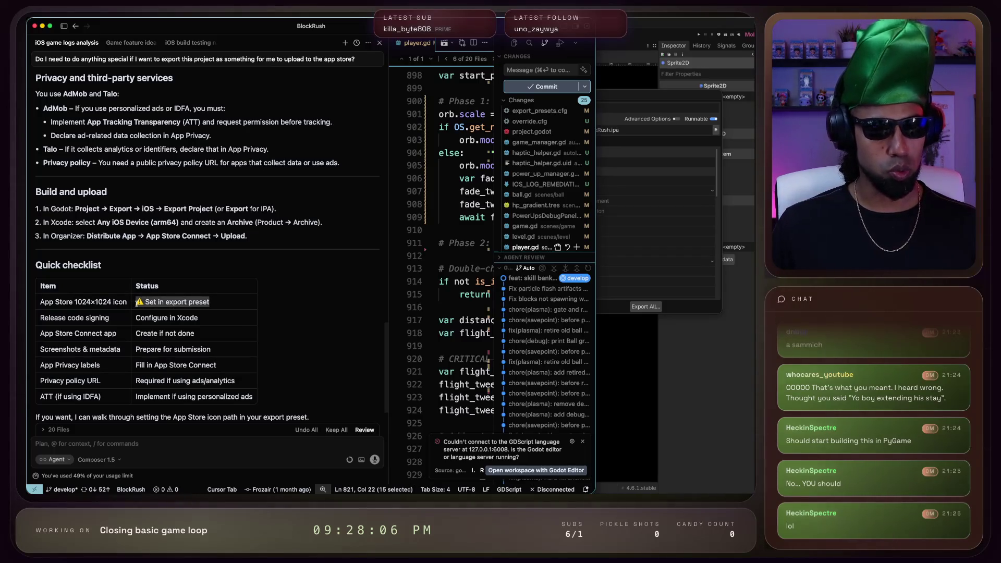
pyautogui.press('super+Tab')
pyautogui.press('Escape')
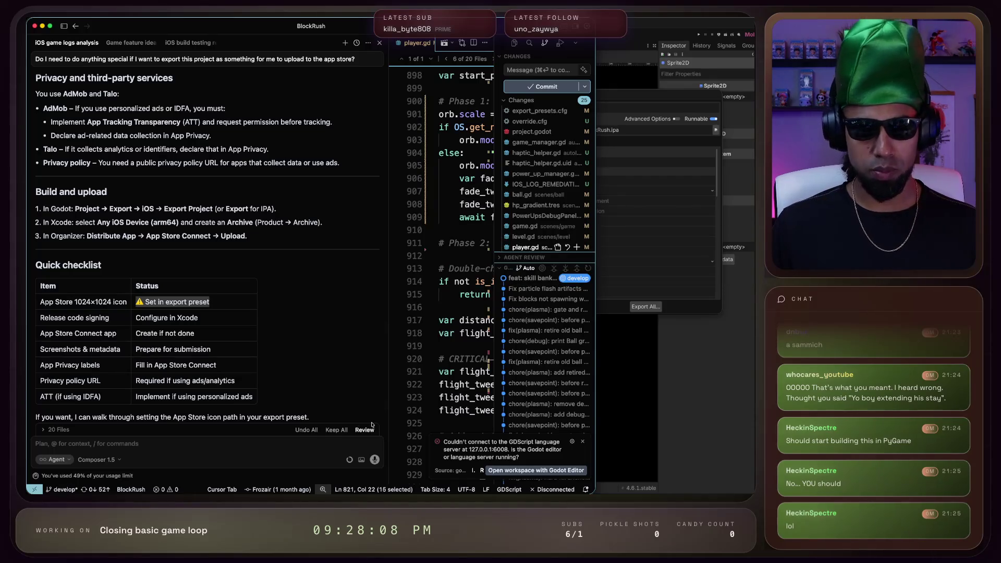
pyautogui.click(700, 425)
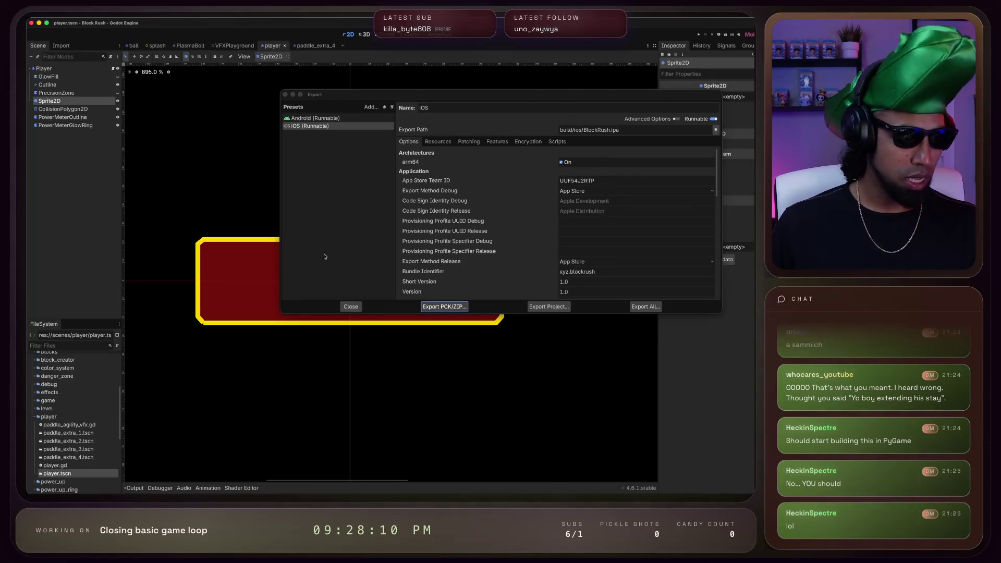
# Close the export window and locate ic_blockrush.png in the assets folder
pyautogui.click(350, 306)
pyautogui.scroll(5, 45, 400)
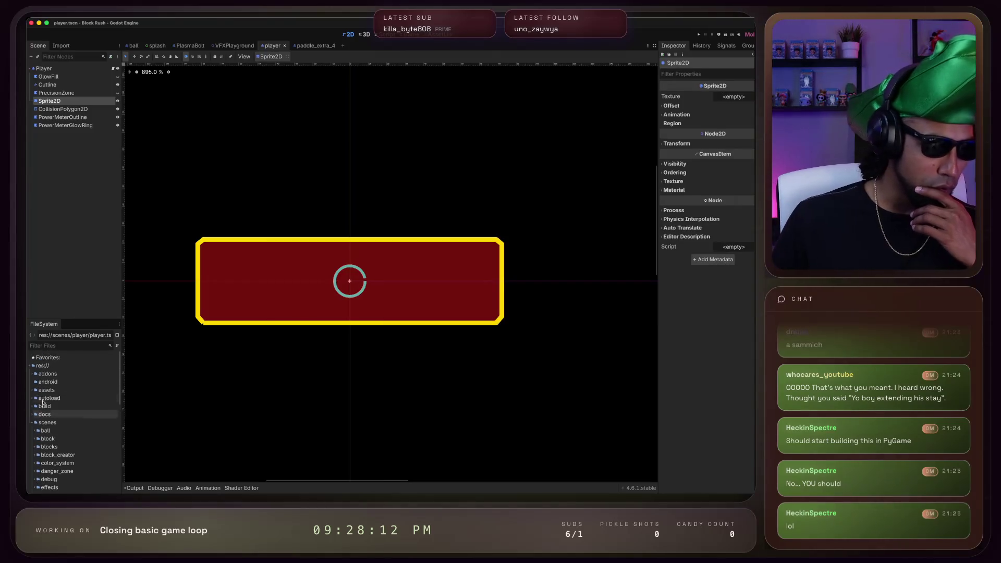
pyautogui.click(33, 390)
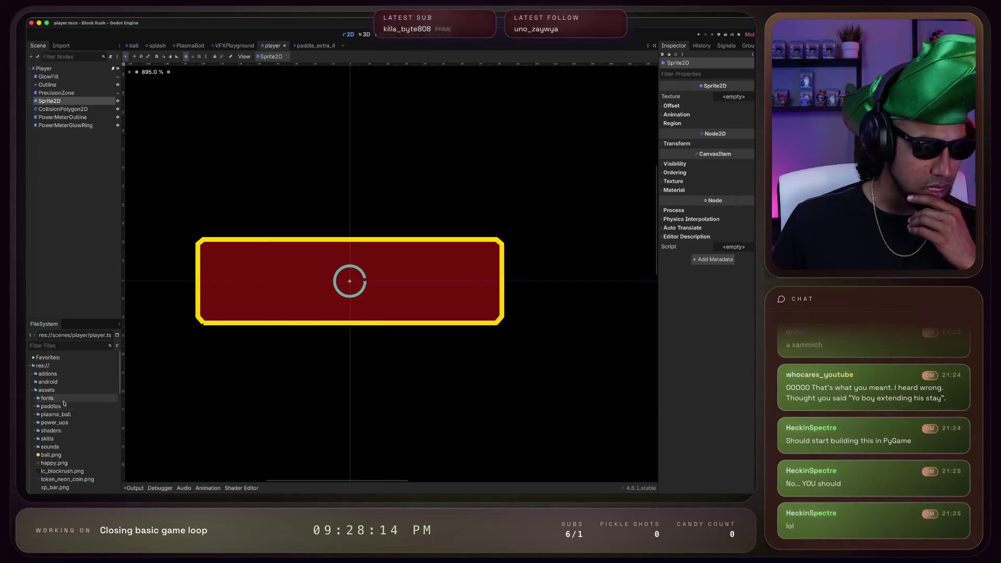
pyautogui.scroll(-1, 58, 452)
pyautogui.click(62, 462)
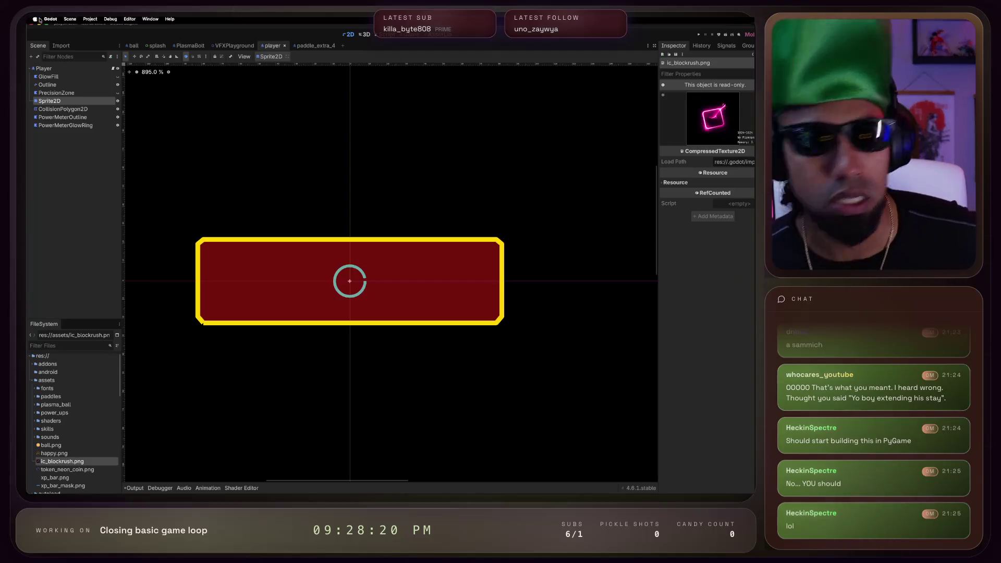
# Open and close Project Settings, then open the export presets window
pyautogui.click(90, 22)
pyautogui.click(96, 34)
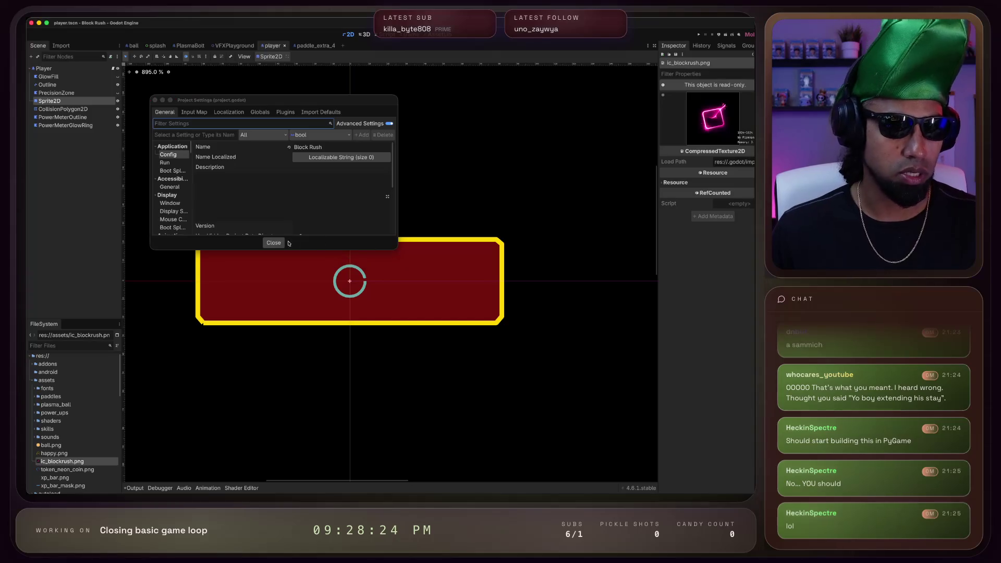
pyautogui.click(273, 242)
pyautogui.click(89, 22)
pyautogui.moveTo(73, 22)
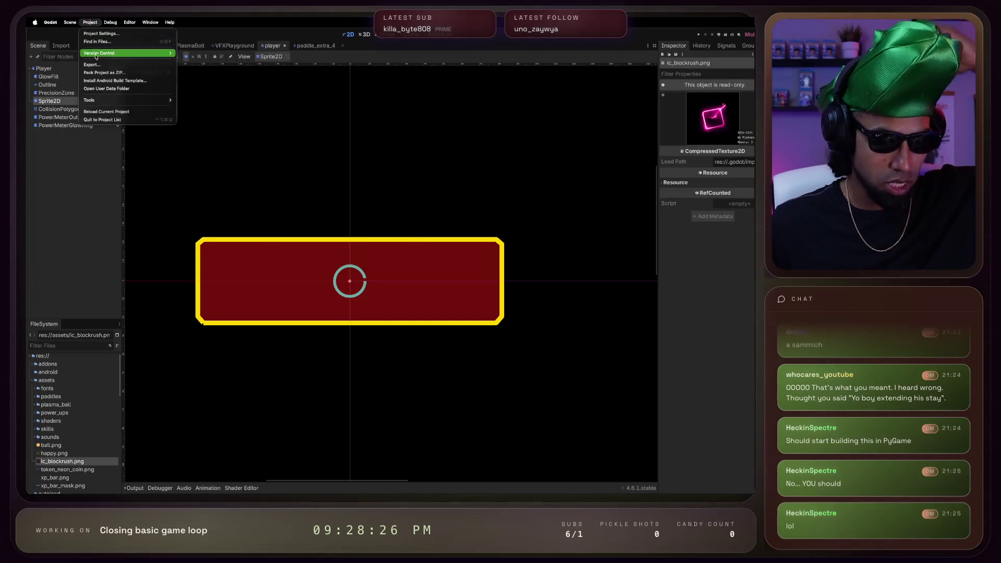
pyautogui.click(94, 50)
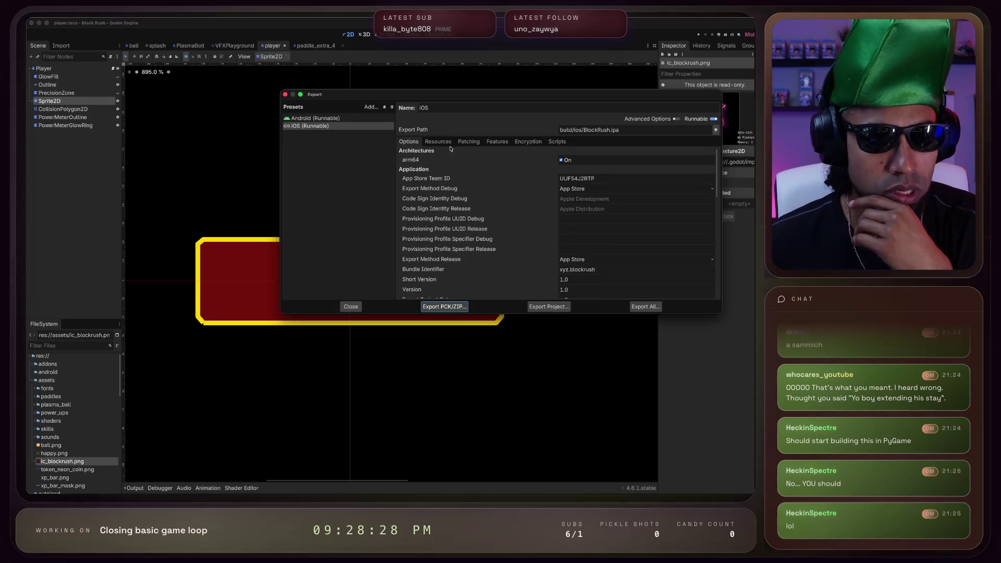
# Copy the Icon 1024x1024 path into the App Store 1024x1024 icon field
pyautogui.scroll(-1, 517, 234)
pyautogui.scroll(-5, 517, 234)
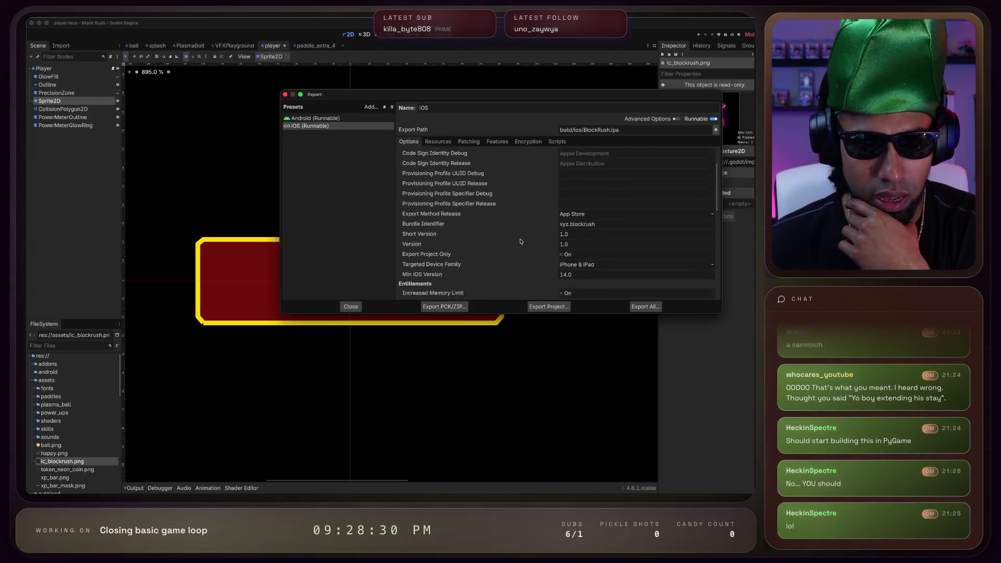
pyautogui.scroll(5, 519, 239)
pyautogui.scroll(-10, 520, 242)
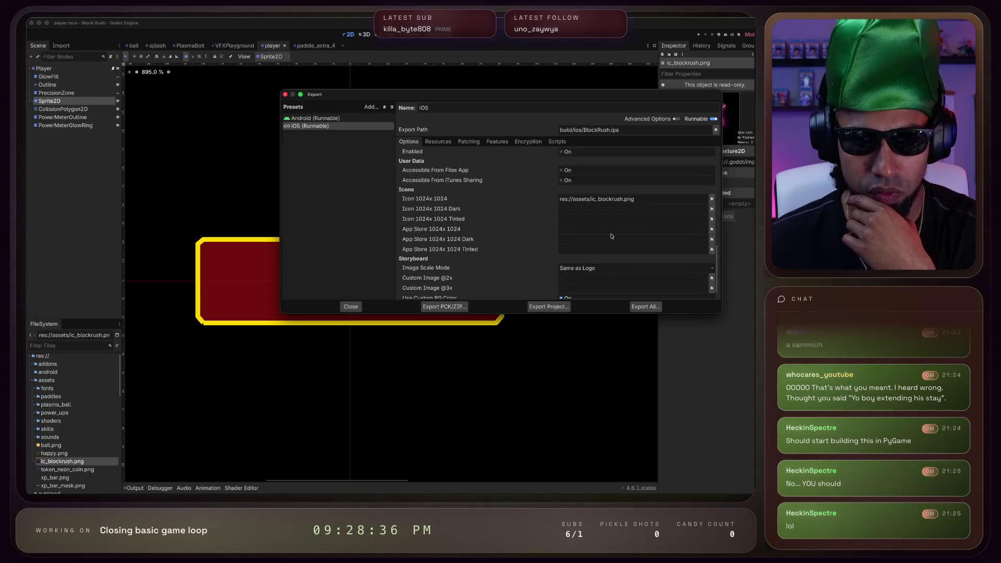
pyautogui.tripleClick(610, 199)
pyautogui.press('super+c')
pyautogui.click(609, 225)
pyautogui.press('super+v')
# Check Cursor's release code signing checklist row, then return to the debug export method options
pyautogui.press('super+Tab')
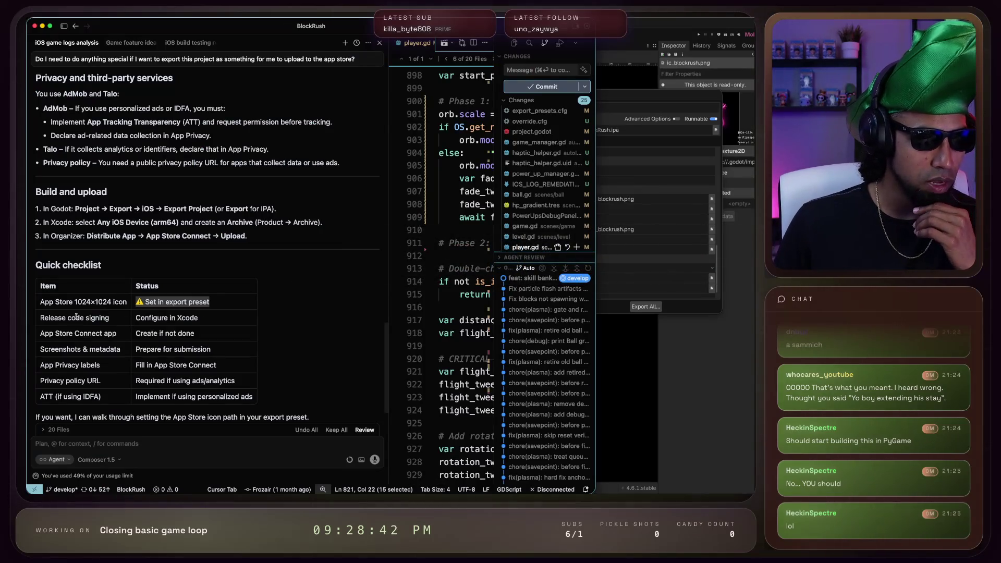
pyautogui.moveTo(135, 317); pyautogui.dragTo(176, 318)
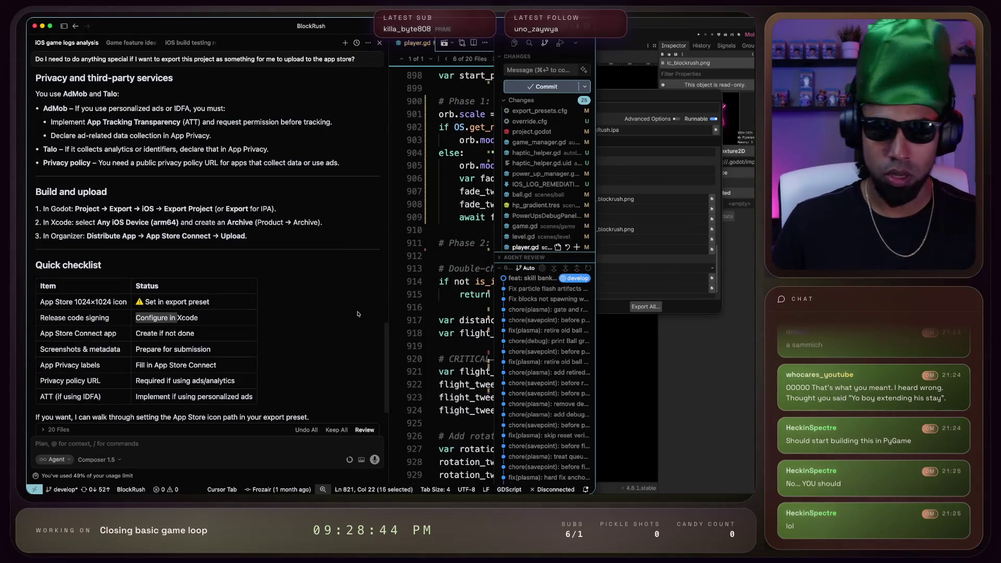
pyautogui.press('super+Tab')
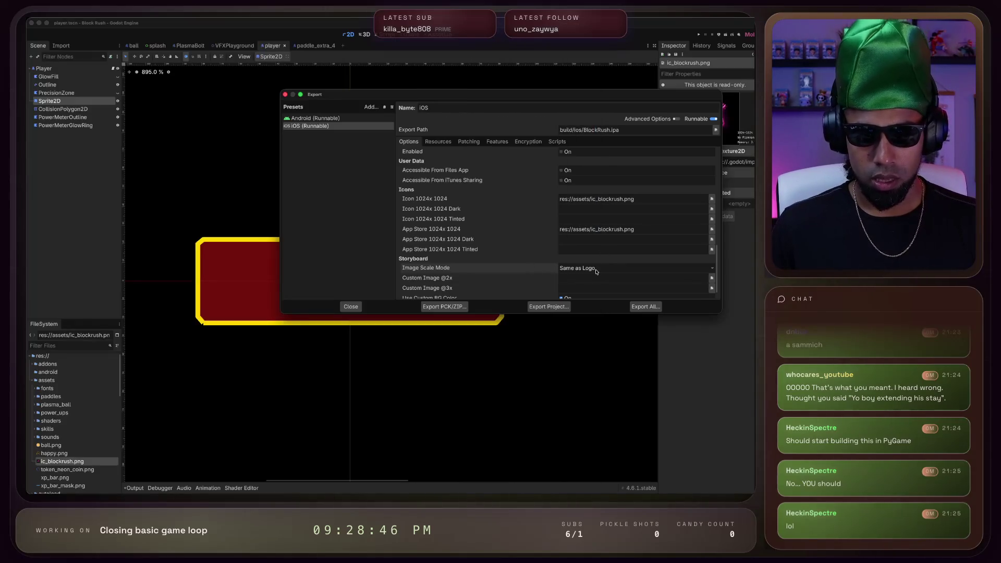
pyautogui.scroll(10, 505, 280)
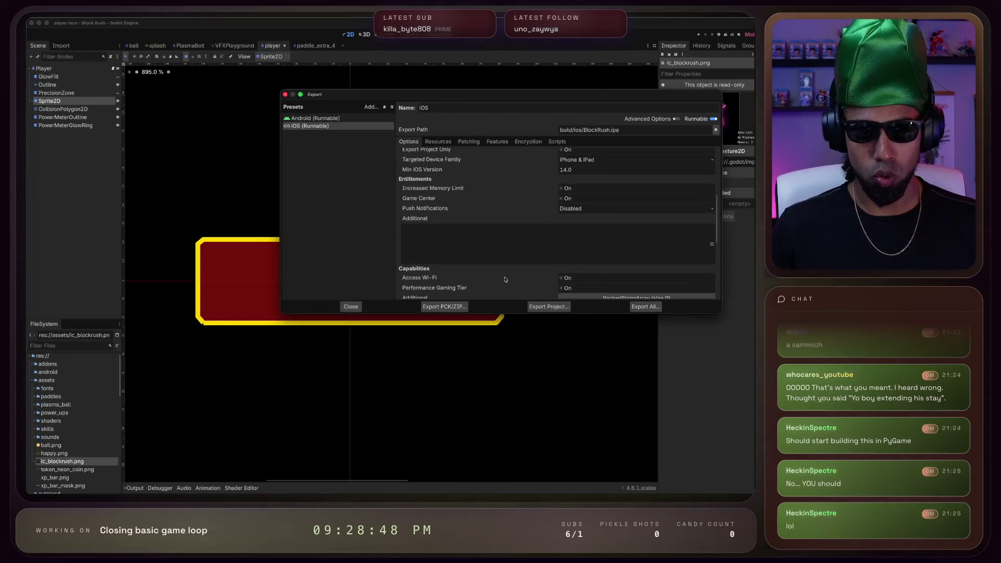
pyautogui.scroll(3, 508, 279)
pyautogui.click(616, 185)
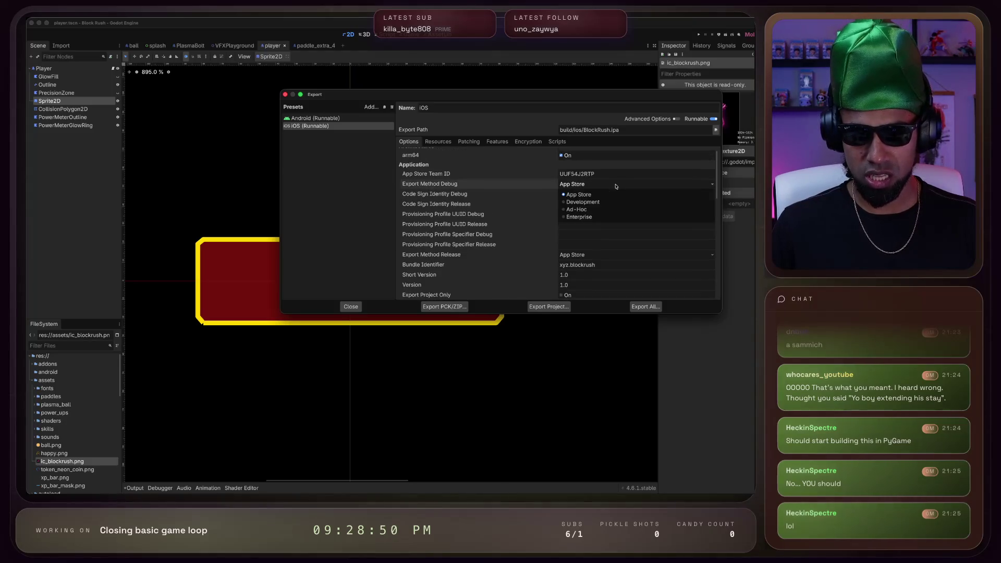
# Keep App Store as the debug export method and export over BlockRush.ipa
pyautogui.click(588, 330)
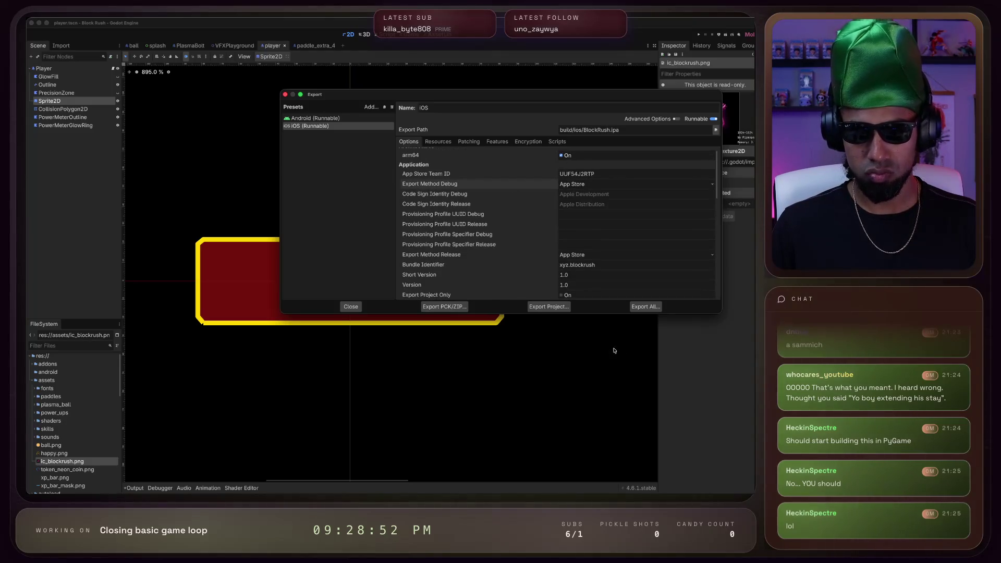
pyautogui.click(543, 309)
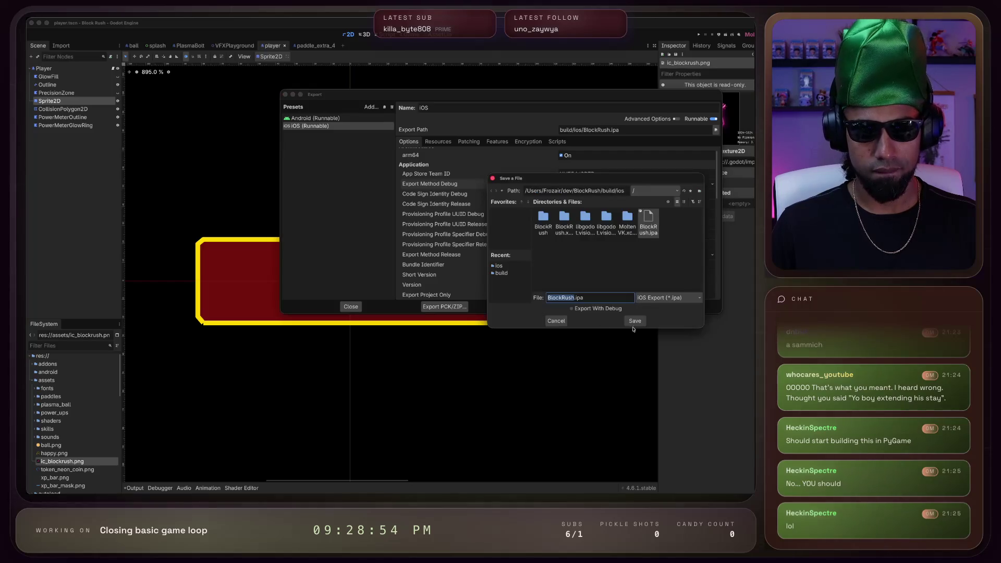
pyautogui.click(635, 321)
pyautogui.click(635, 264)
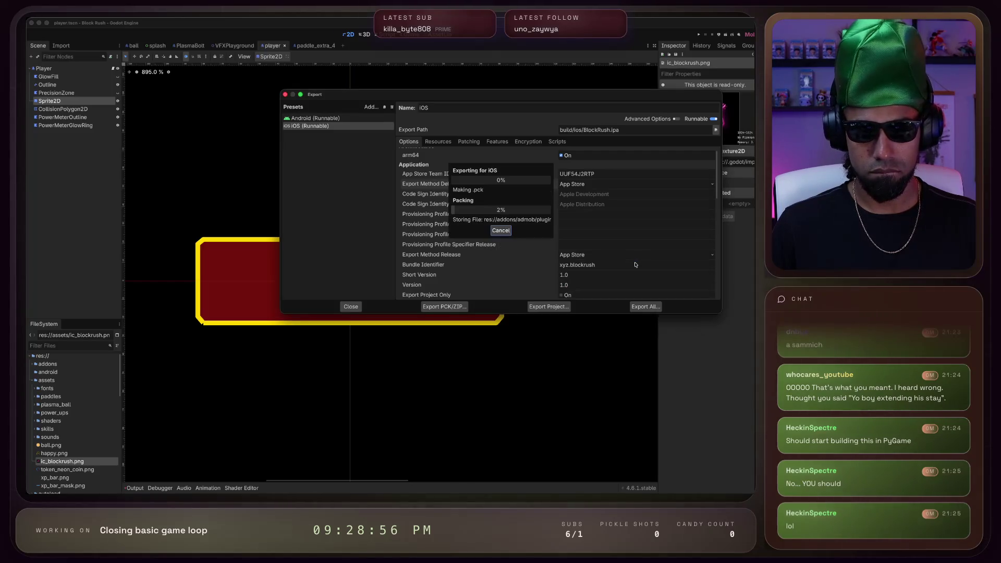
# Review the privacy policy row in Cursor's App Store checklist
pyautogui.press('super+Tab')
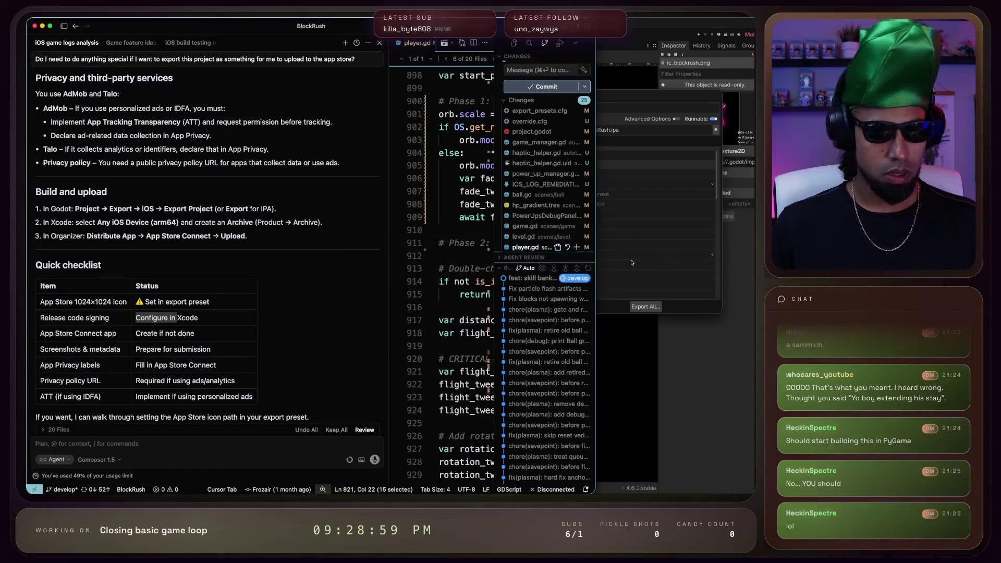
pyautogui.scroll(-1, 130, 339)
pyautogui.moveTo(135, 366); pyautogui.dragTo(213, 356)
pyautogui.scroll(-1, 150, 414)
pyautogui.click(181, 374)
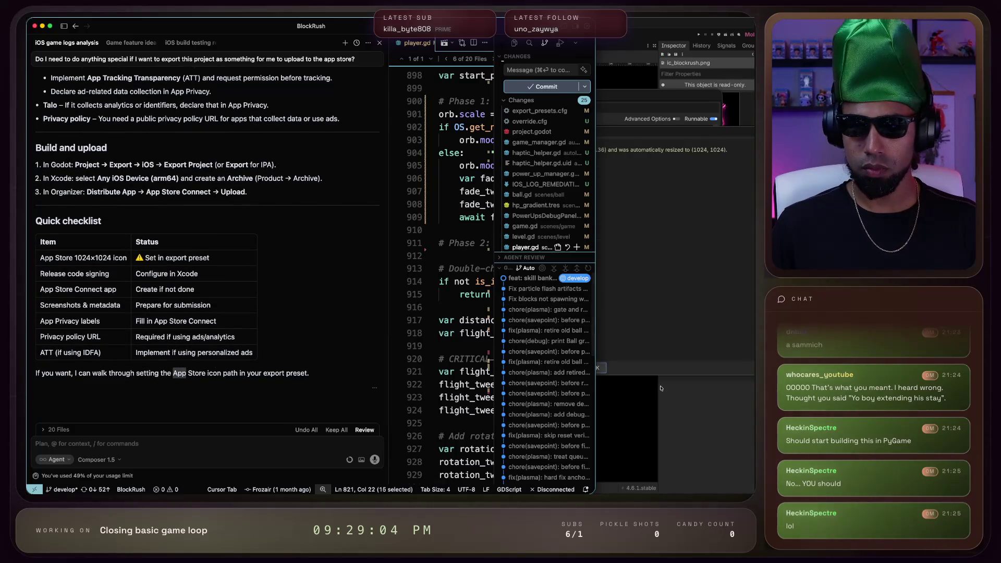
# Dismiss the failed export report and re-export the debug build over BlockRush.ipa
pyautogui.click(655, 359)
pyautogui.click(606, 368)
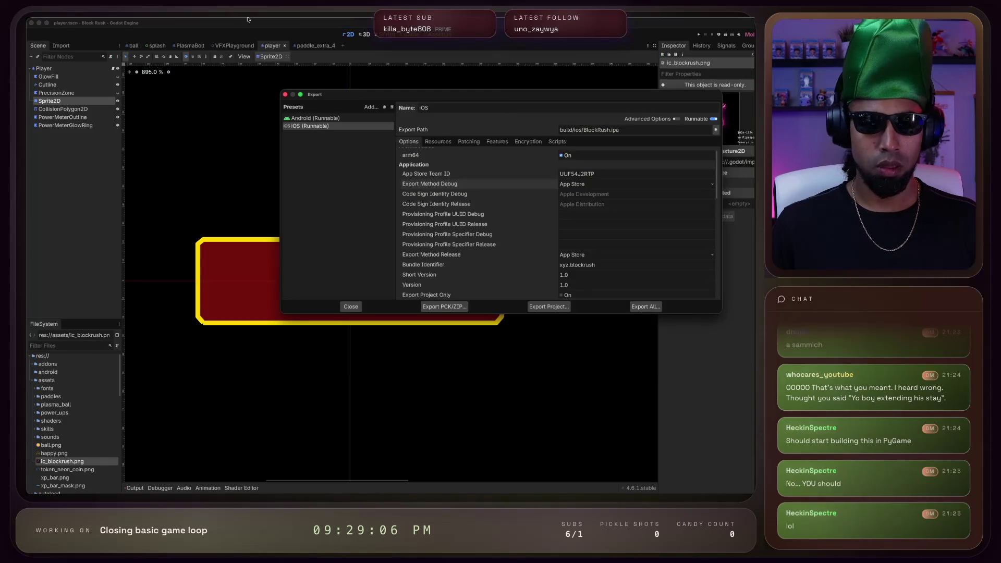
pyautogui.click(542, 306)
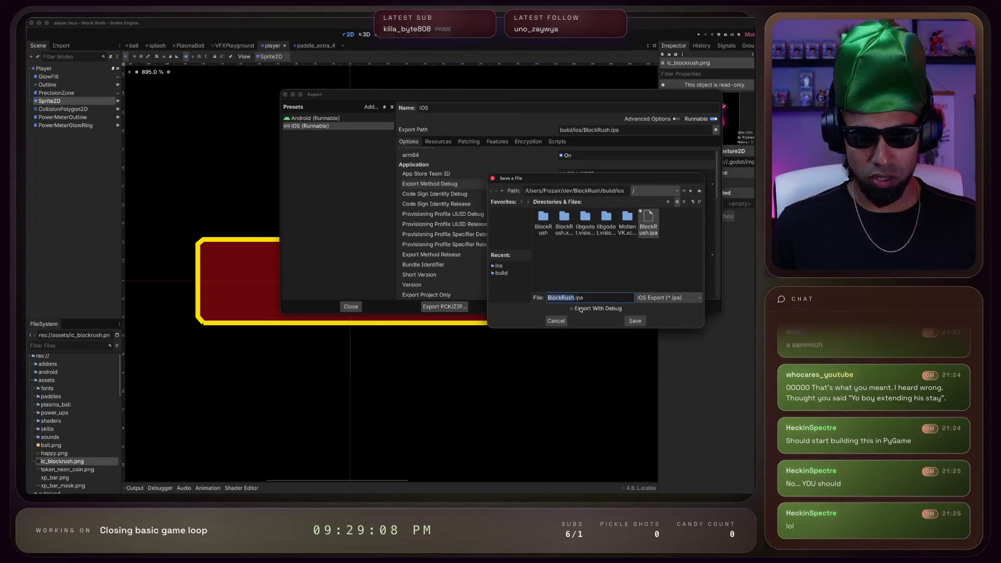
pyautogui.click(635, 321)
pyautogui.click(628, 268)
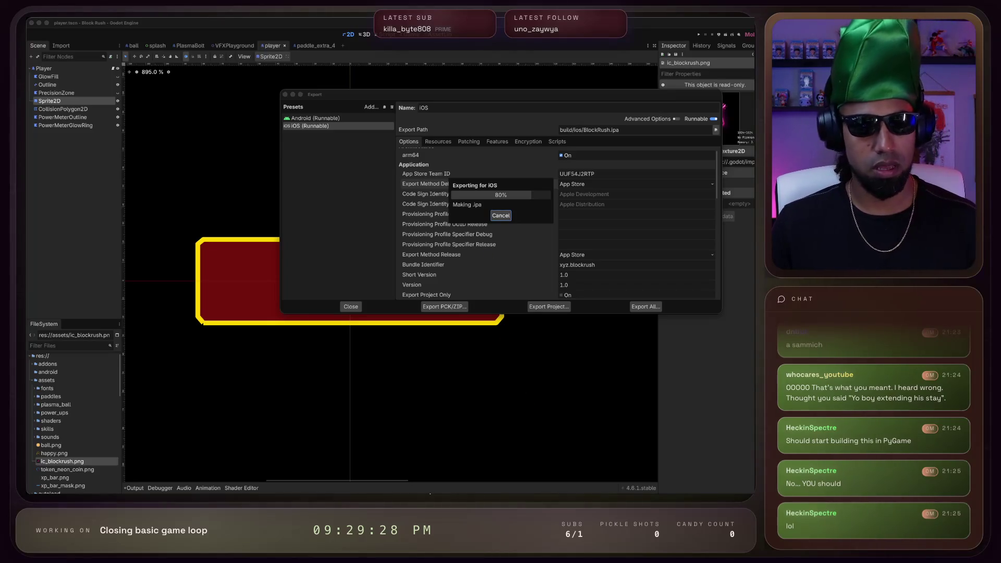
pyautogui.click(511, 489)
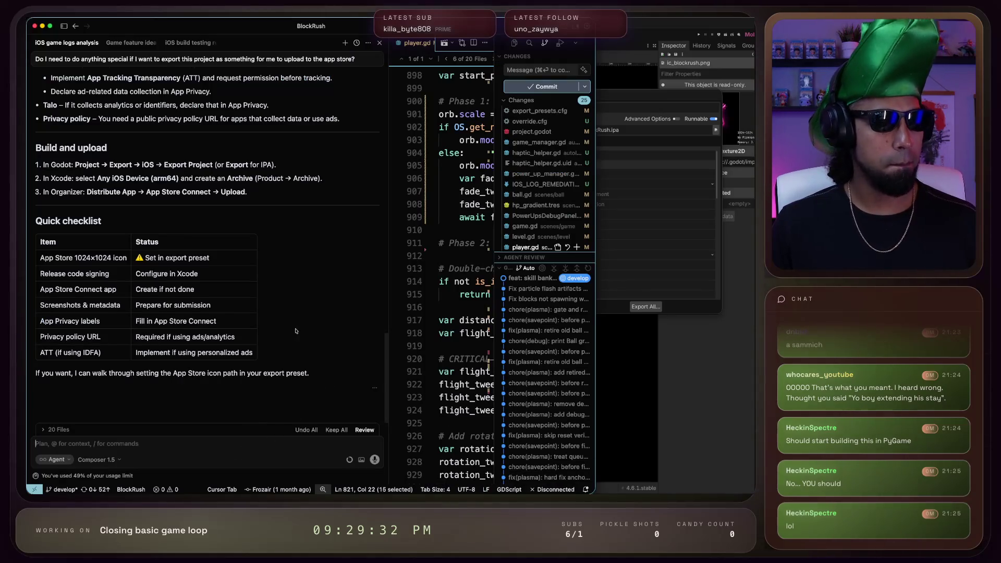
# Highlight the AdMob personalized ads and App Tracking Transparency requirements in Cursor's privacy checklist
pyautogui.scroll(5, 296, 331)
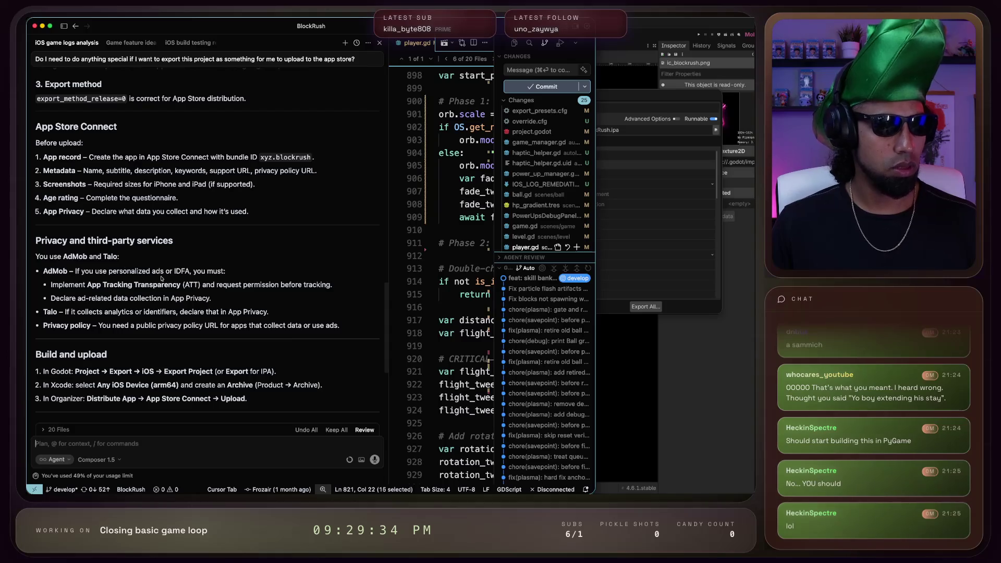
pyautogui.moveTo(81, 271); pyautogui.dragTo(192, 277)
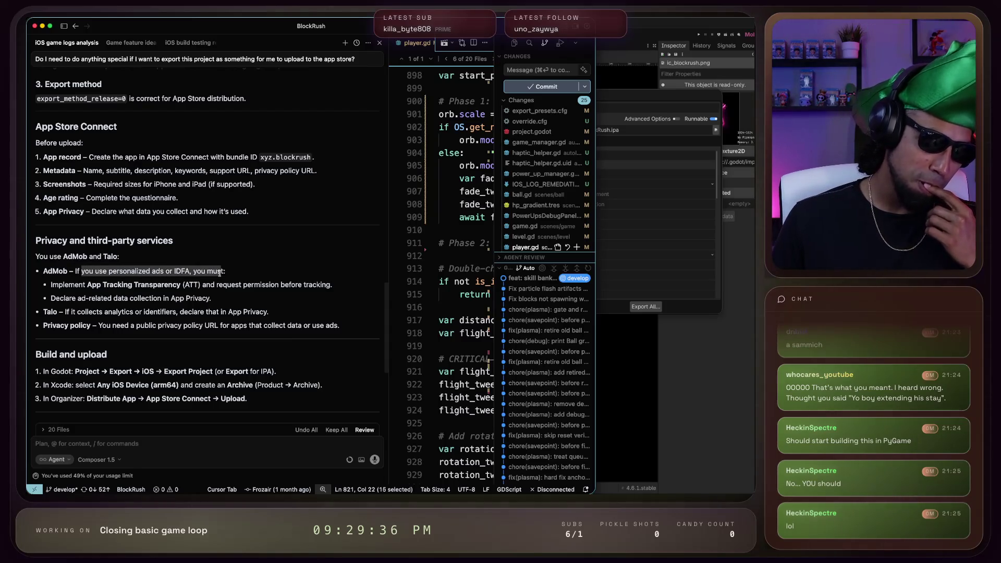
pyautogui.moveTo(119, 284)
pyautogui.mouseDown()
pyautogui.moveTo(100, 284)
pyautogui.moveTo(208, 284)
pyautogui.mouseUp()
pyautogui.doubleClick(209, 284)
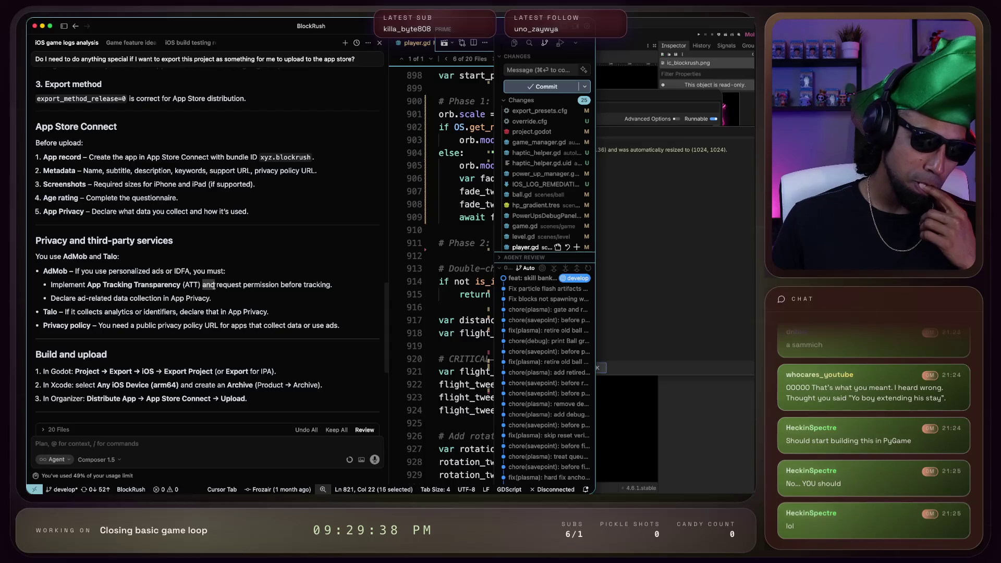
pyautogui.moveTo(328, 285); pyautogui.dragTo(93, 285)
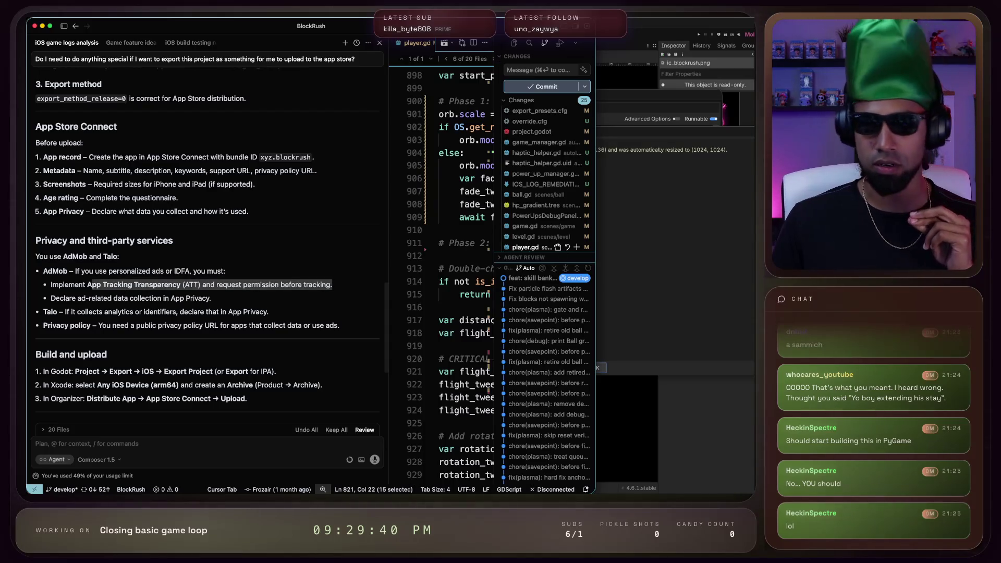
# Dismiss Godot's iOS export warnings report and close the Export dialog
pyautogui.press('super+Tab')
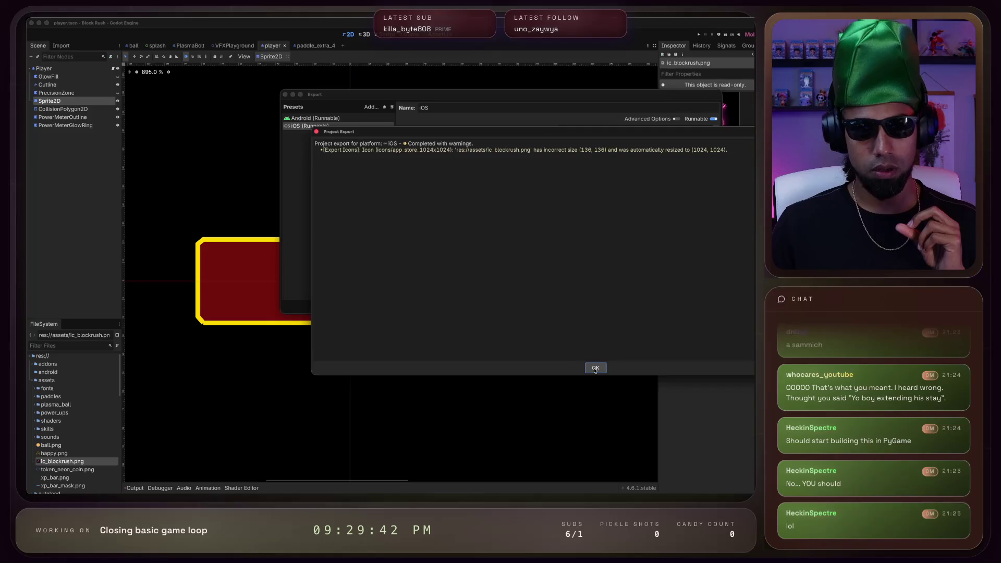
pyautogui.click(595, 368)
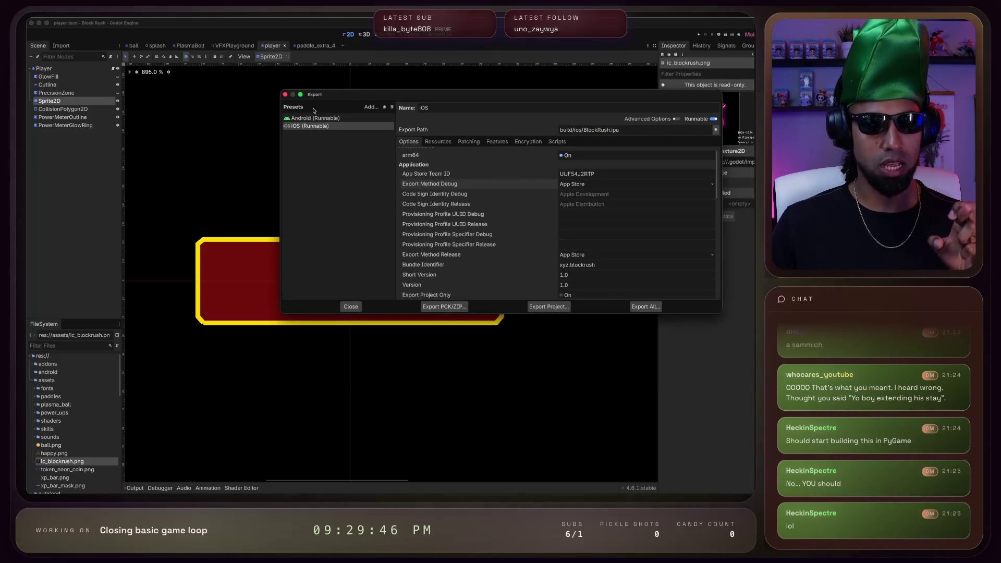
pyautogui.click(350, 306)
pyautogui.press('super+Tab')
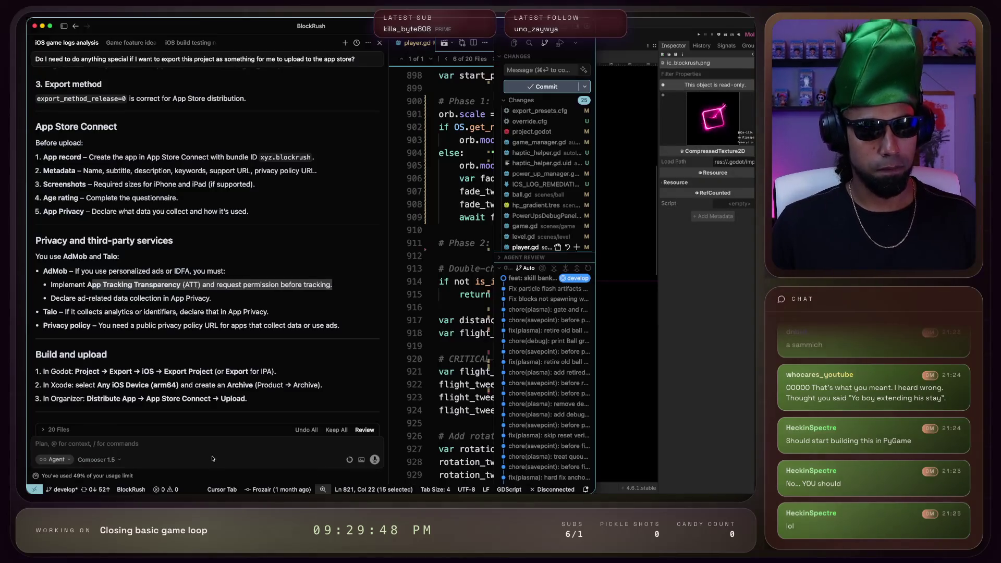
# Dictate and send the Cursor agent a question asking whether exporting with debug on is okay
pyautogui.click(213, 443)
pyautogui.hotkey('alt', 'space')
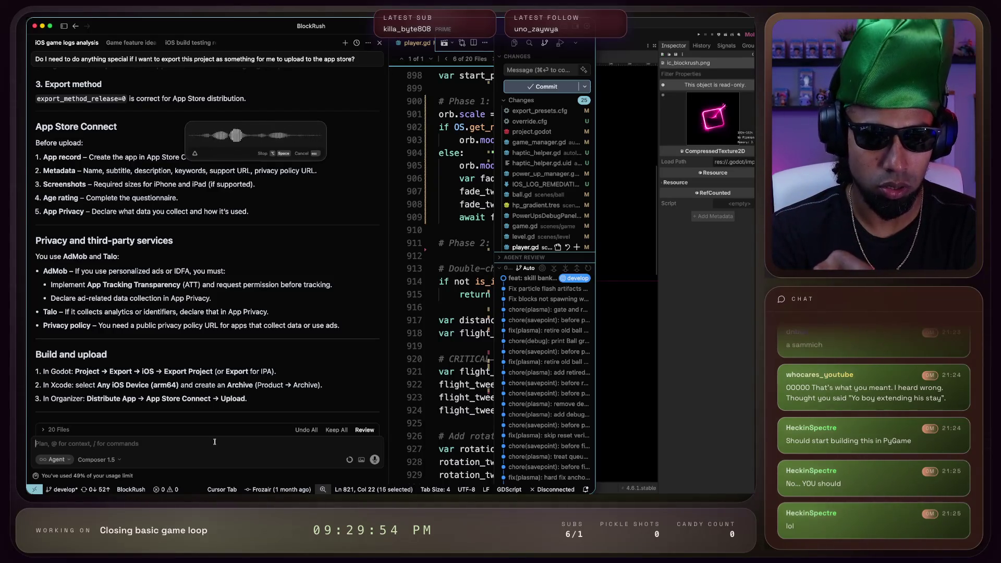
pyautogui.hotkey('alt', 'space')
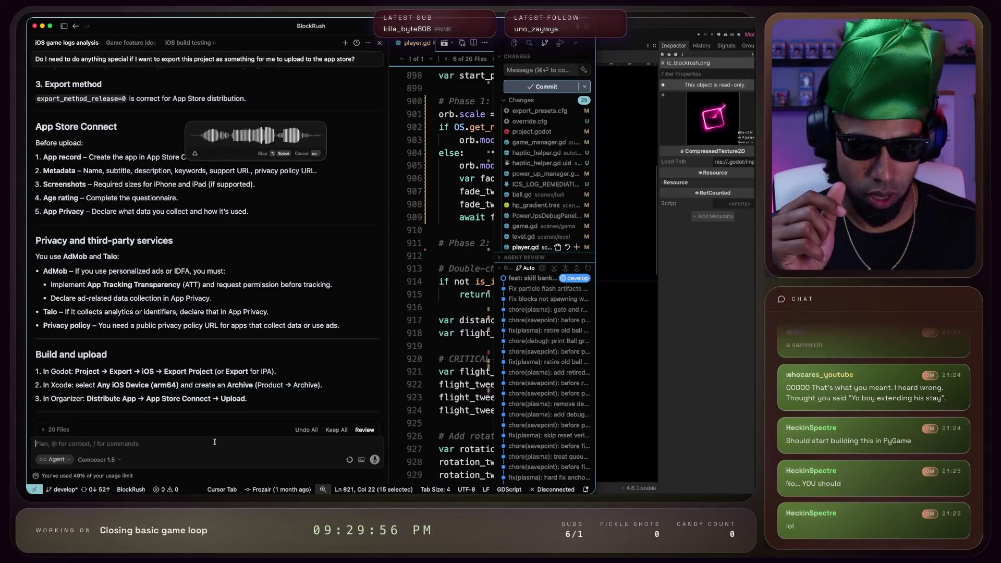
pyautogui.press('Return')
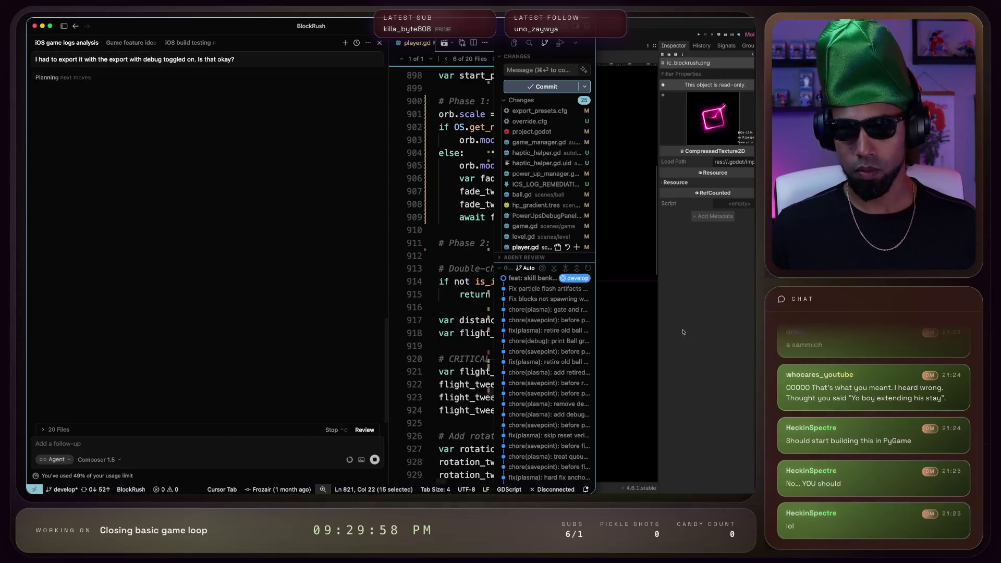
pyautogui.click(664, 191)
pyautogui.press('super+Tab')
pyautogui.press('super+Tab')
pyautogui.press('super+Tab')
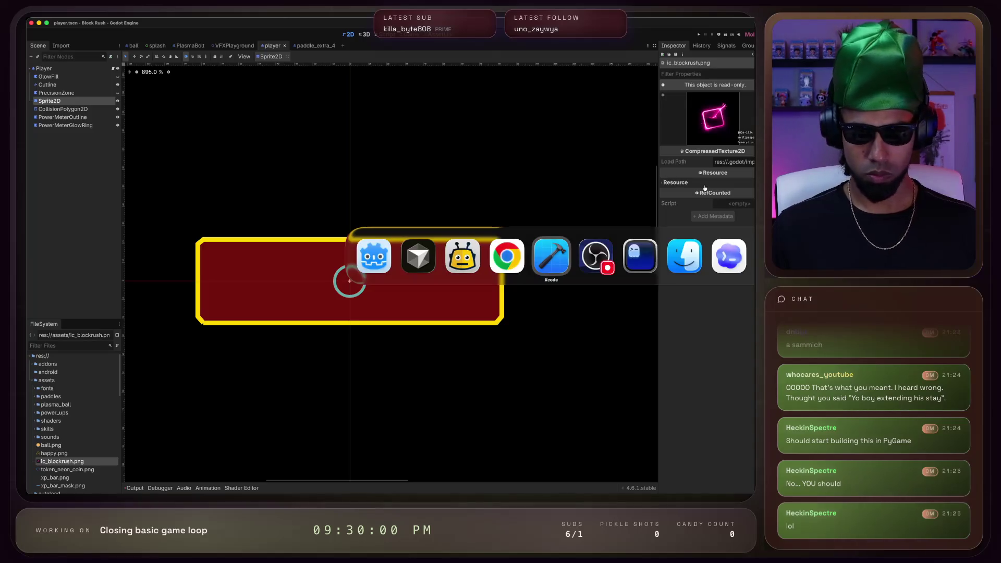
# Reopen BlockRush.xcodeproj from Xcode's File > Open Recent menu
pyautogui.moveTo(60, 19)
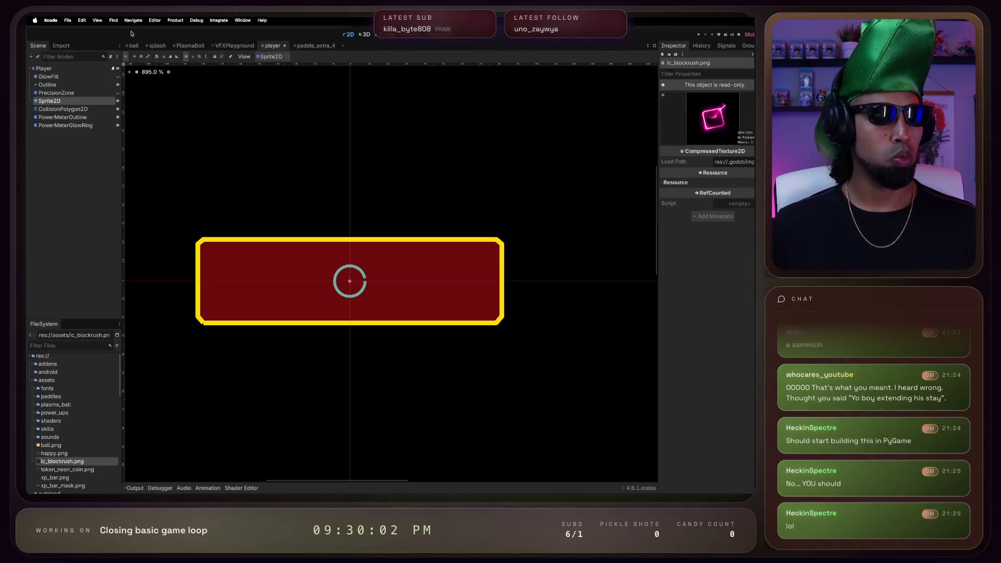
pyautogui.click(67, 22)
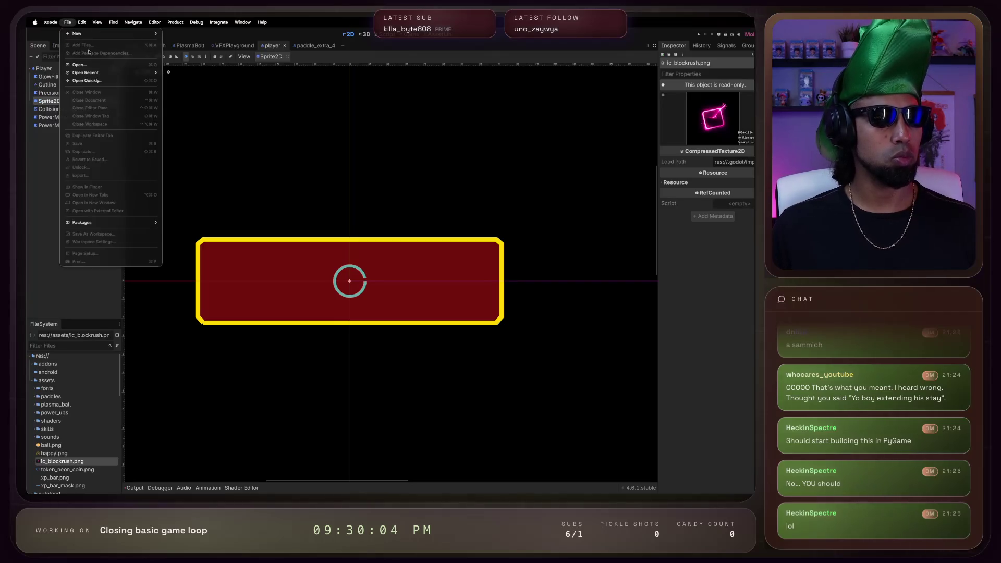
pyautogui.moveTo(151, 74)
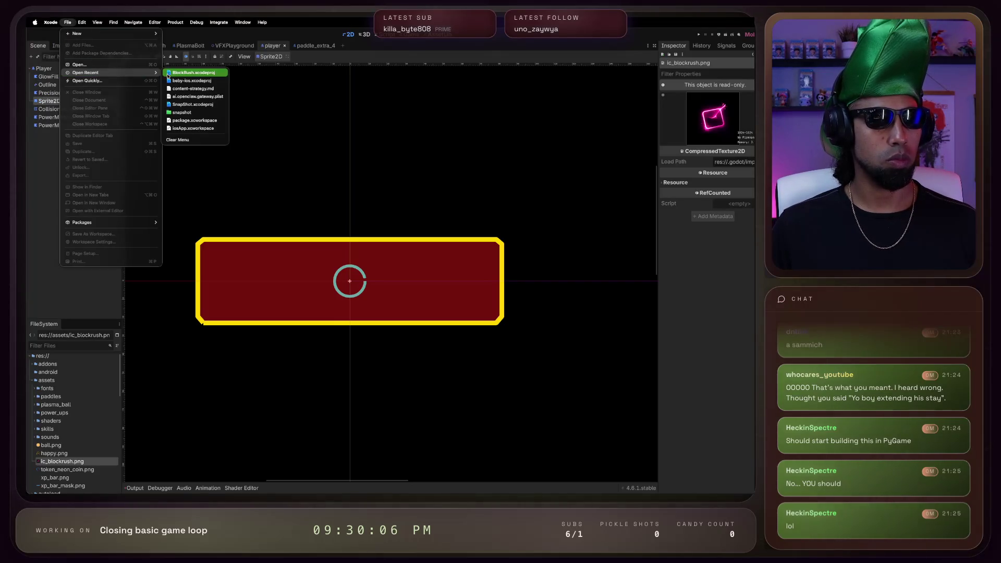
pyautogui.click(182, 73)
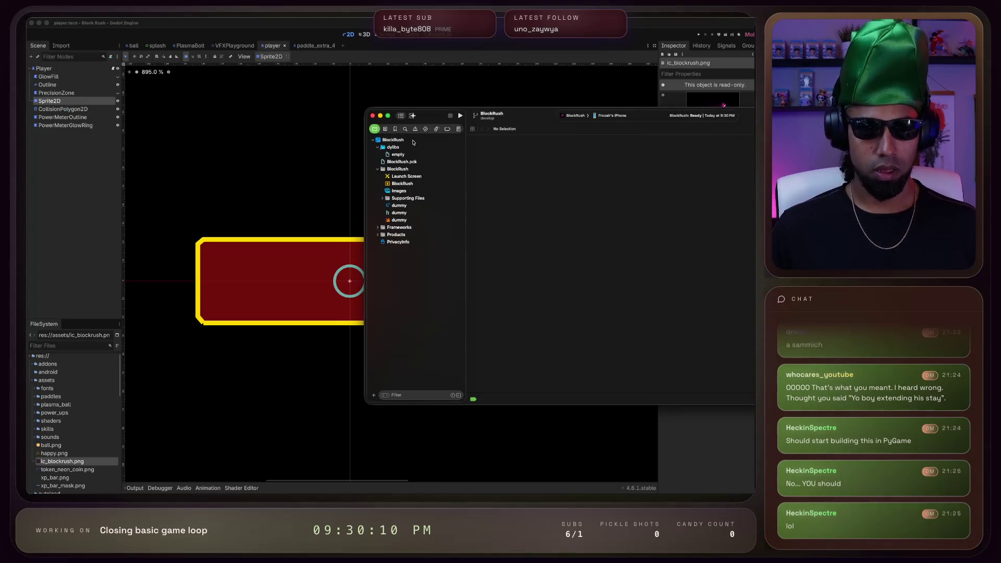
# Set the app category to Games - Arcade Games, then run BlockRush on the iPhone and view issues
pyautogui.click(401, 139)
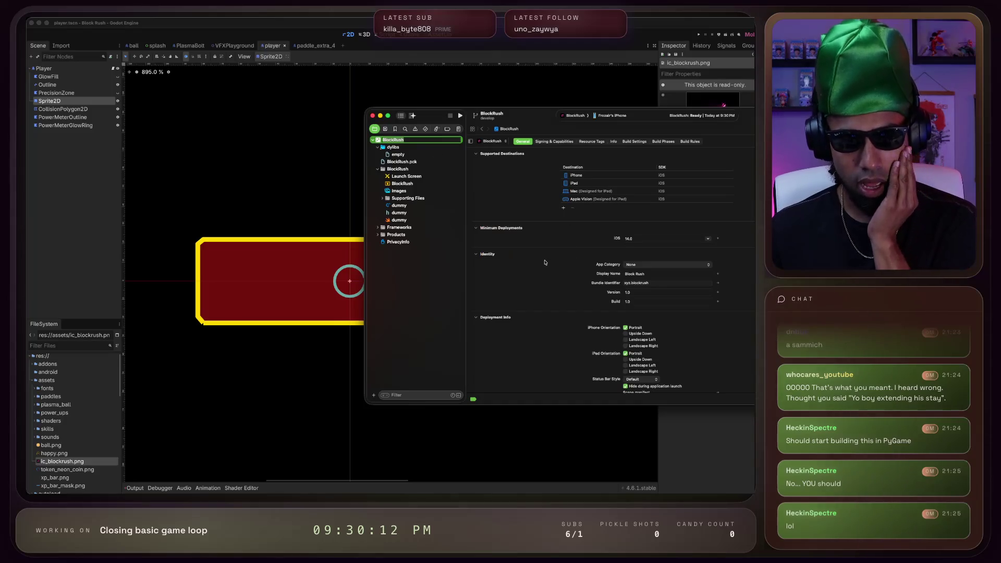
pyautogui.click(649, 267)
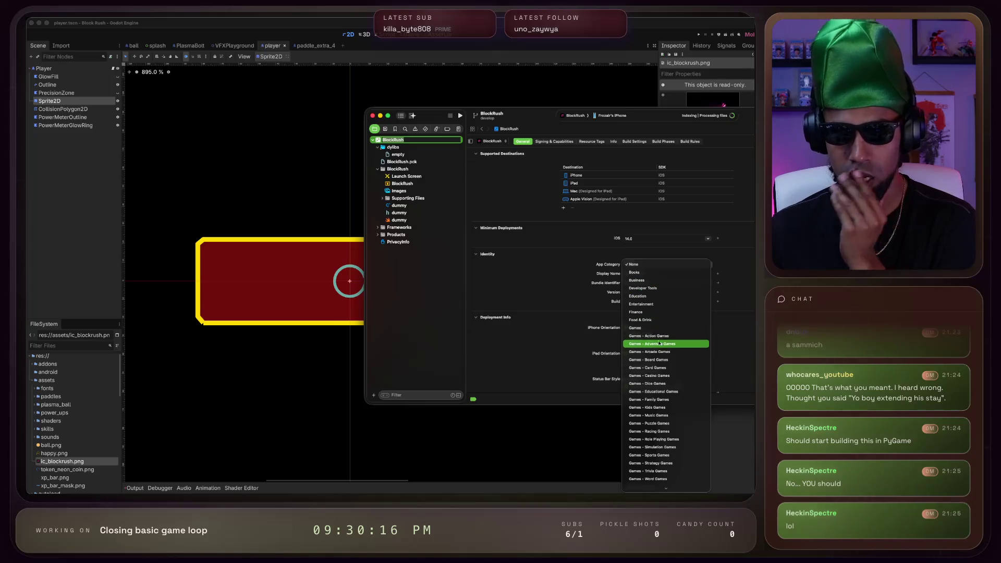
pyautogui.click(656, 352)
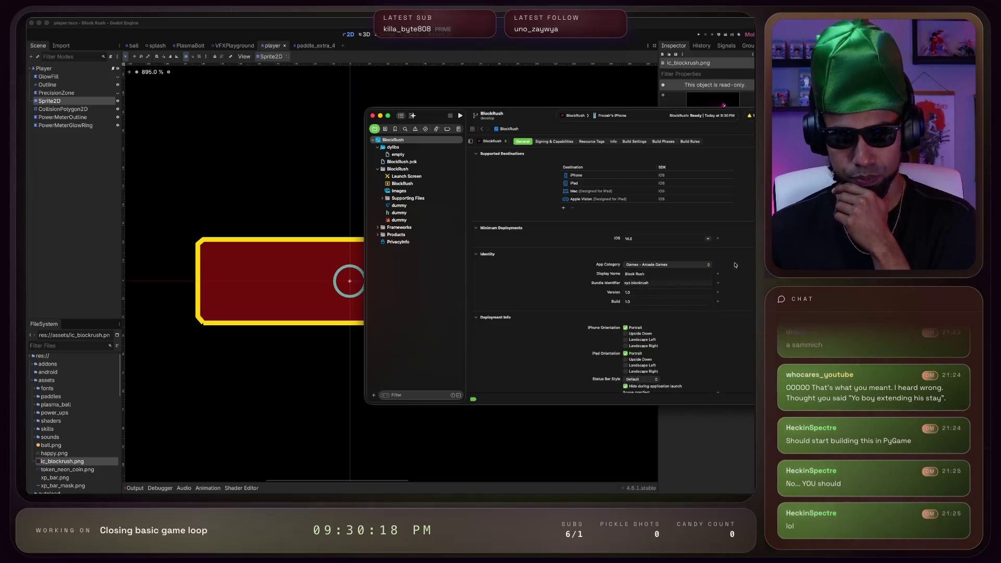
pyautogui.scroll(-1, 570, 268)
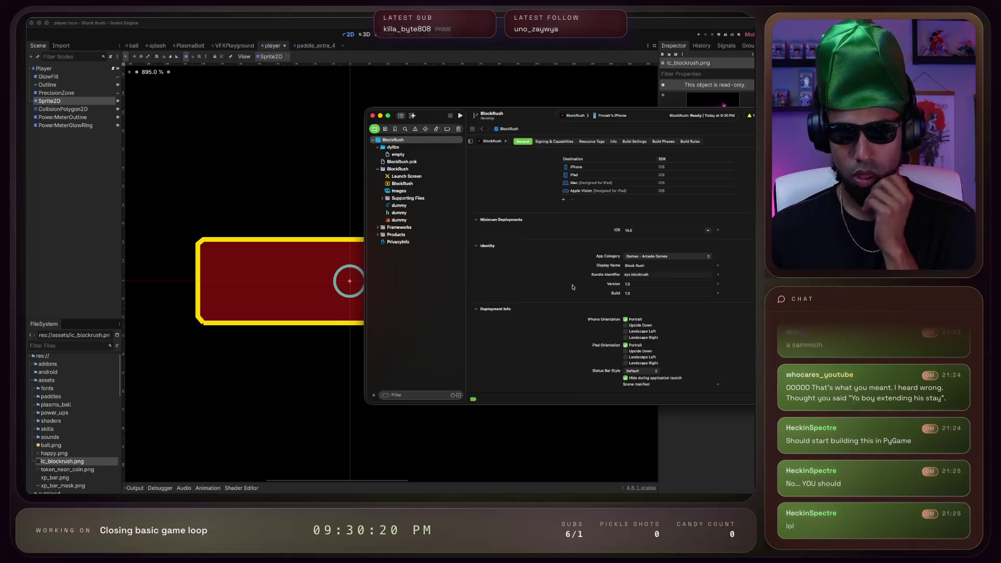
pyautogui.scroll(1, 573, 287)
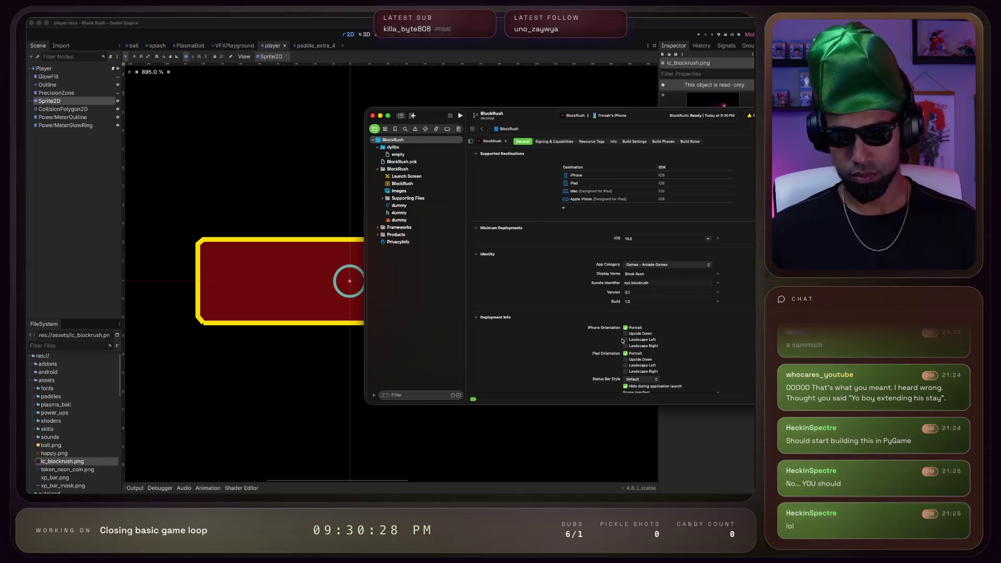
pyautogui.scroll(-8, 542, 330)
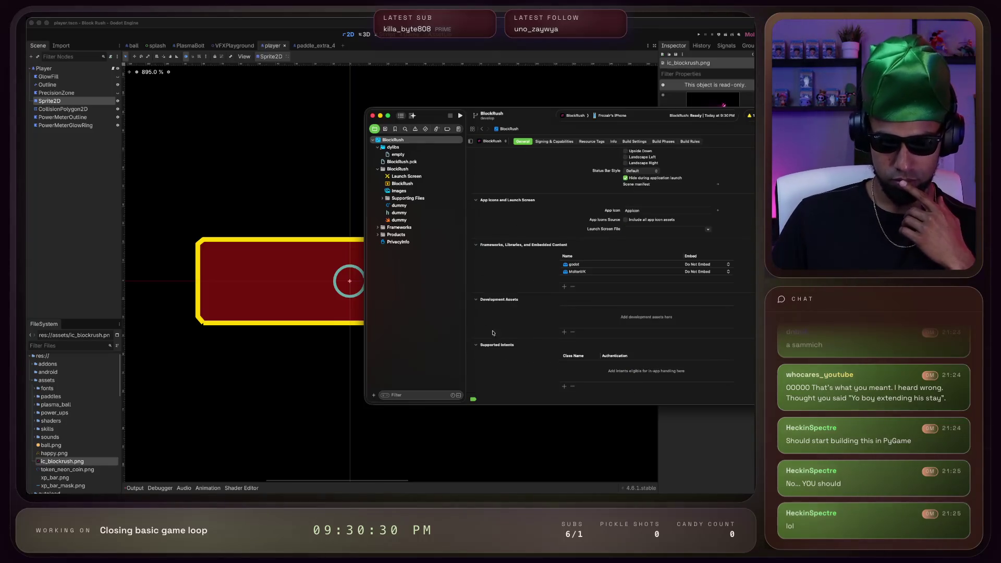
pyautogui.scroll(8, 506, 329)
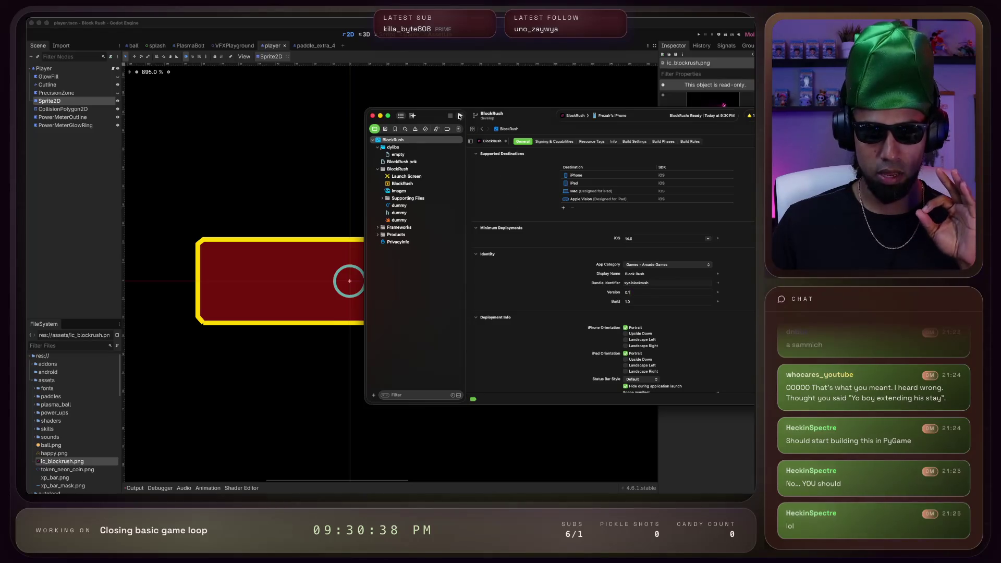
pyautogui.click(460, 116)
pyautogui.click(749, 115)
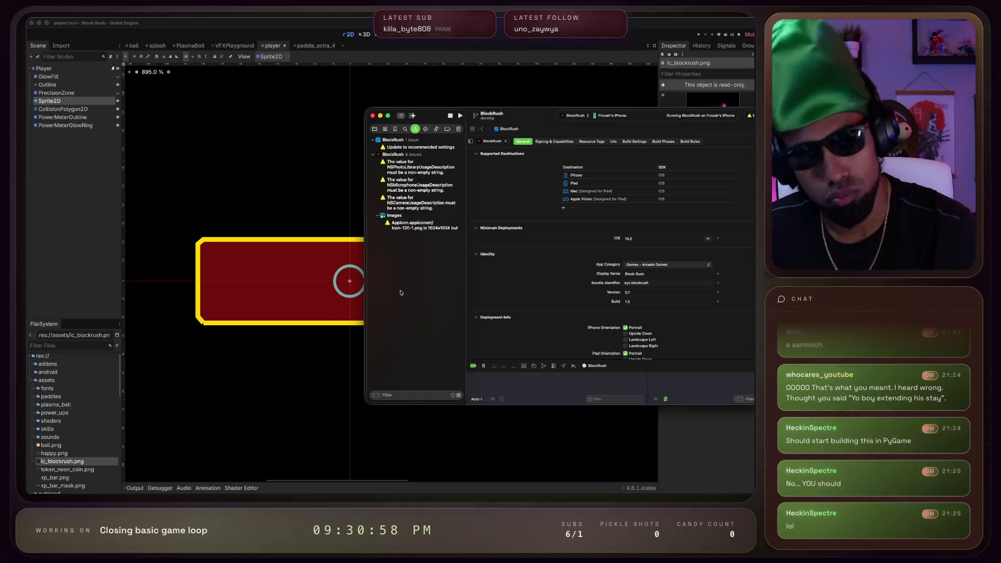
# Move and enlarge the Xcode window and debug console, then return to the Project navigator
pyautogui.moveTo(538, 116); pyautogui.dragTo(393, 89)
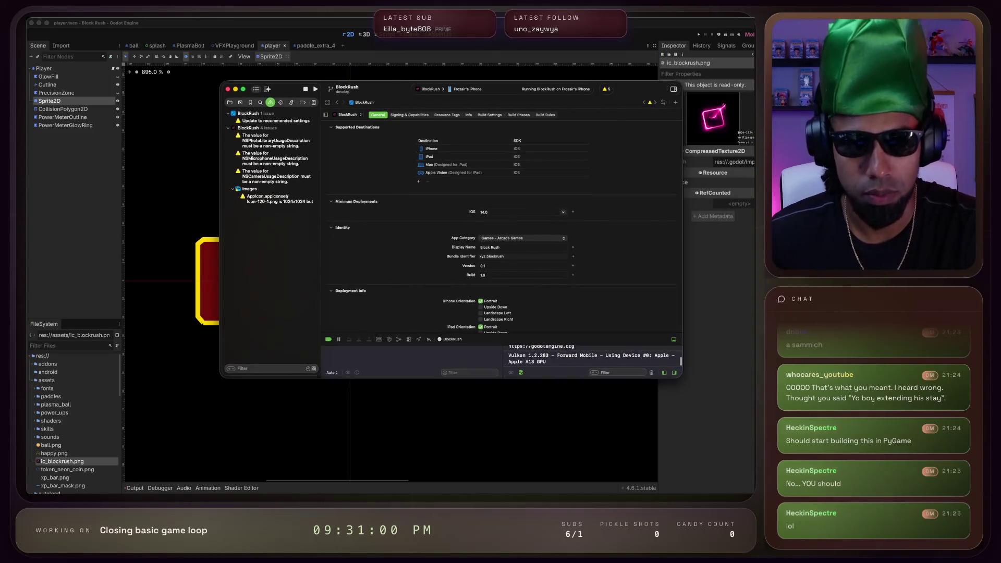
pyautogui.moveTo(682, 374); pyautogui.dragTo(718, 447)
pyautogui.moveTo(658, 404); pyautogui.dragTo(646, 255)
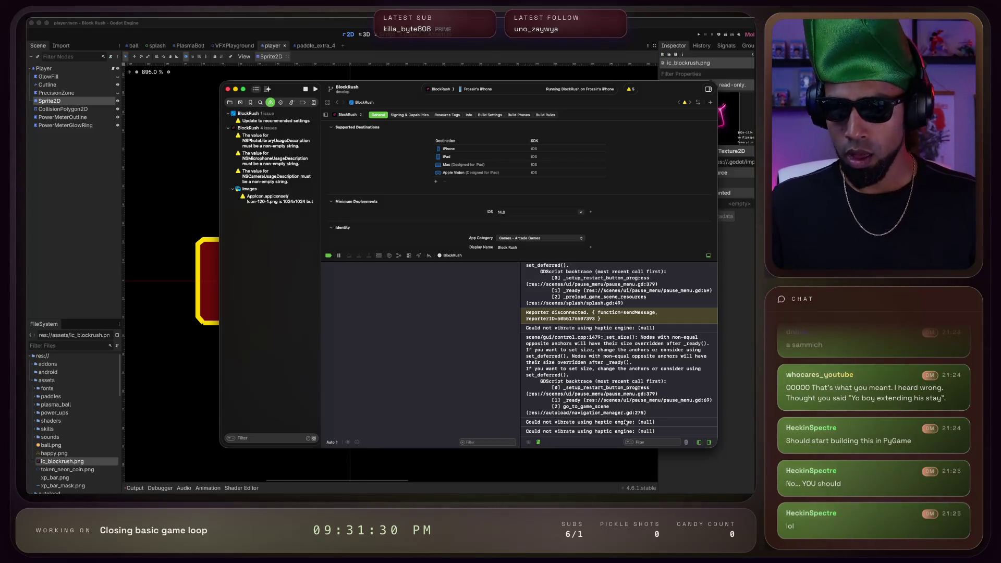
pyautogui.click(230, 103)
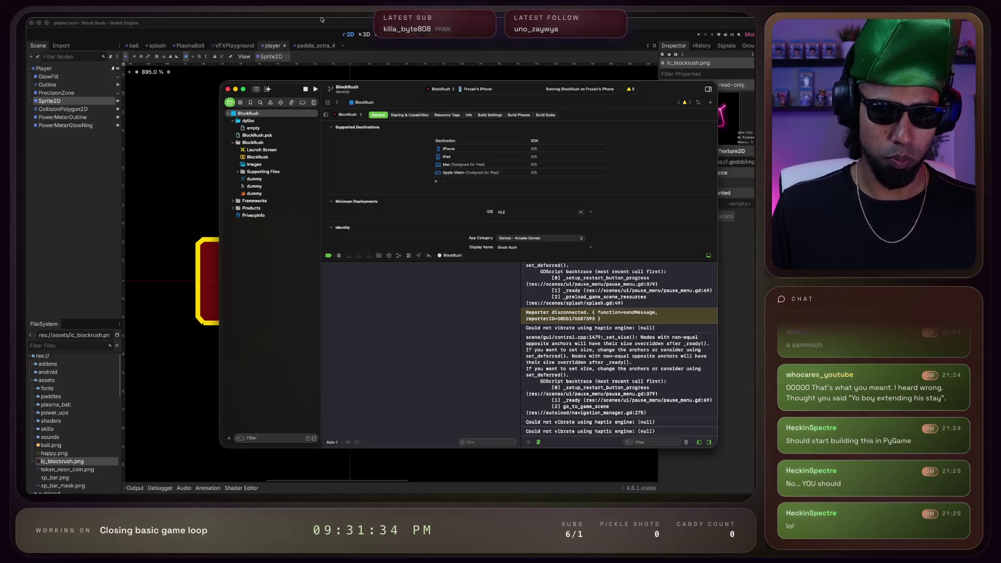
pyautogui.click(219, 22)
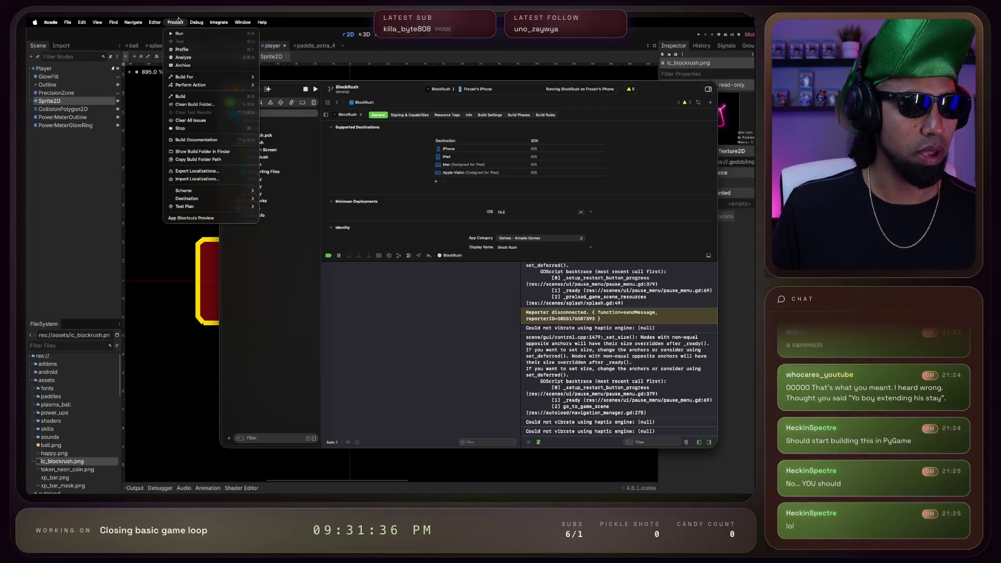
pyautogui.press('super+Tab')
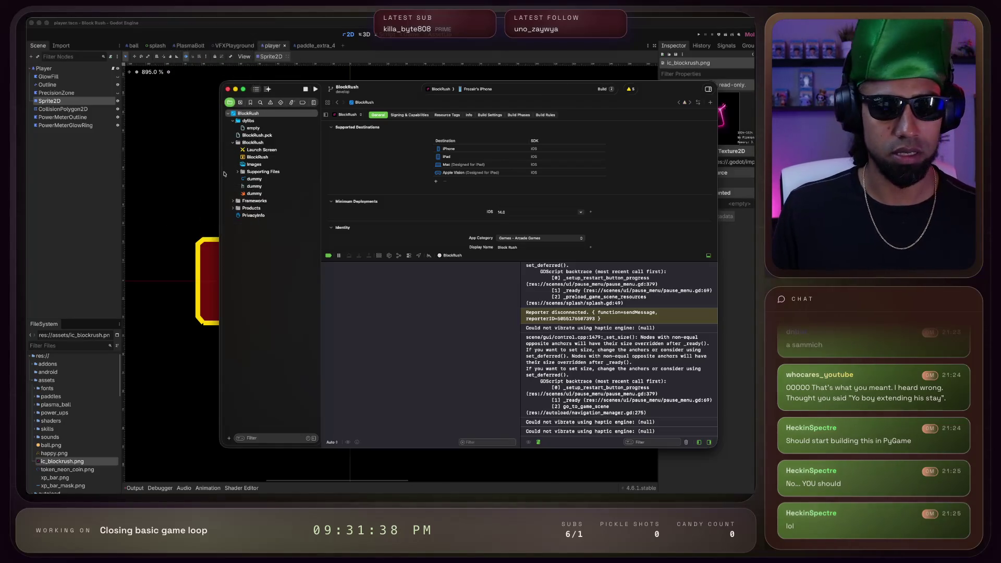
# Highlight Cursor's advice on release versus debug build size, then bring up Xcode's archives list
pyautogui.press('super+Tab')
pyautogui.scroll(3, 78, 247)
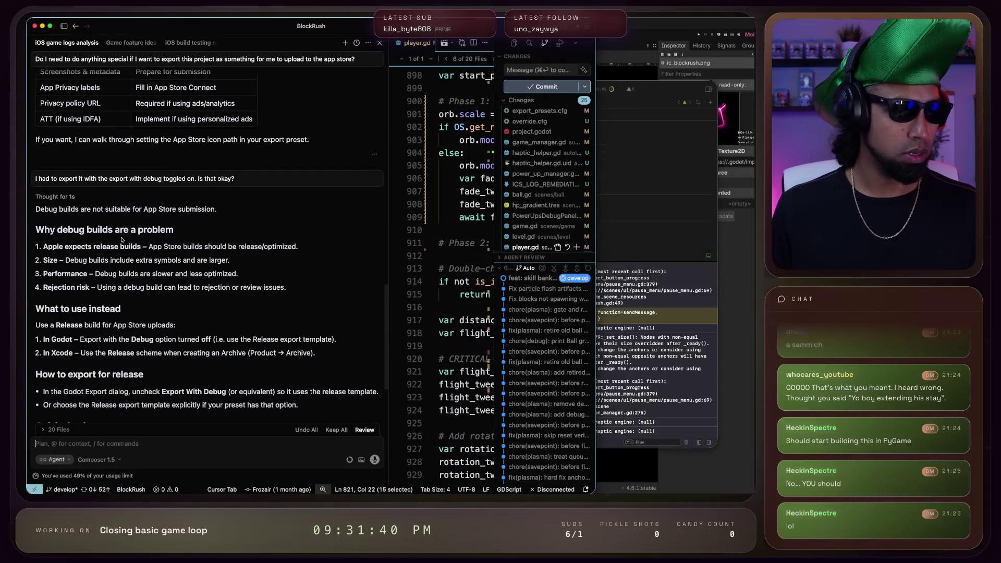
pyautogui.moveTo(143, 247)
pyautogui.mouseDown()
pyautogui.moveTo(65, 247)
pyautogui.moveTo(287, 247)
pyautogui.mouseUp()
pyautogui.moveTo(80, 260); pyautogui.dragTo(116, 261)
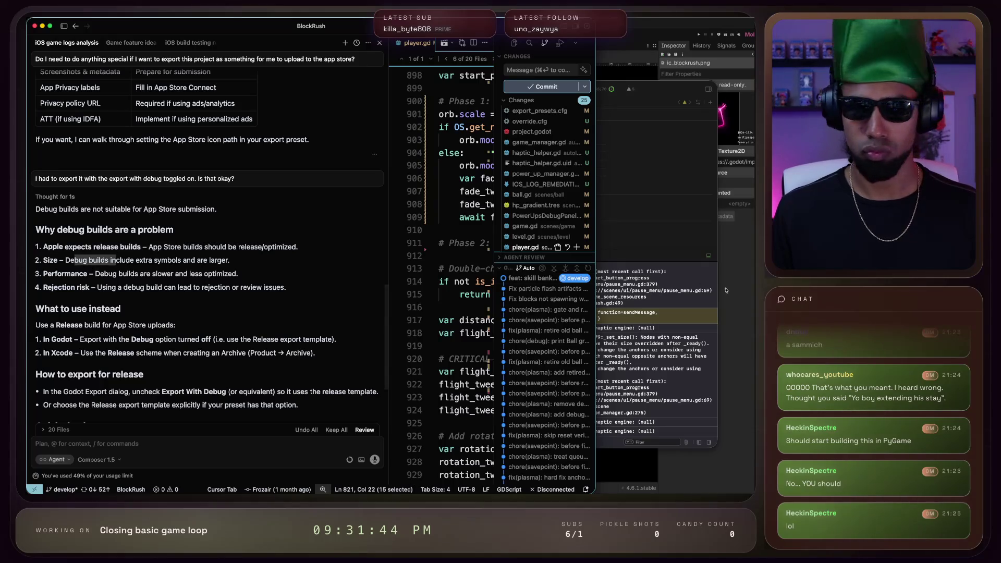
pyautogui.click(661, 233)
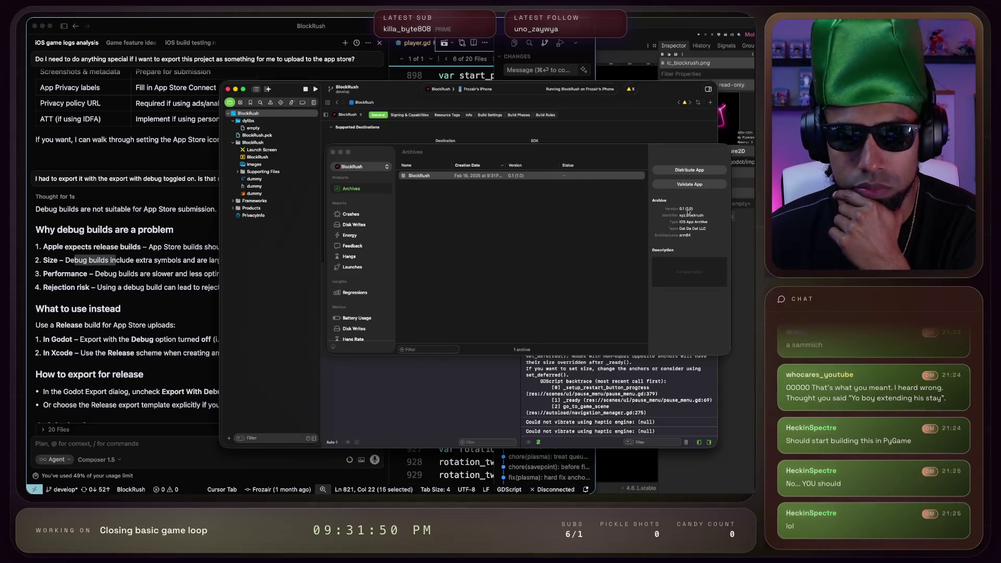
# Select the BlockRush archive and highlight the archive advice in the Cursor chat
pyautogui.click(429, 176)
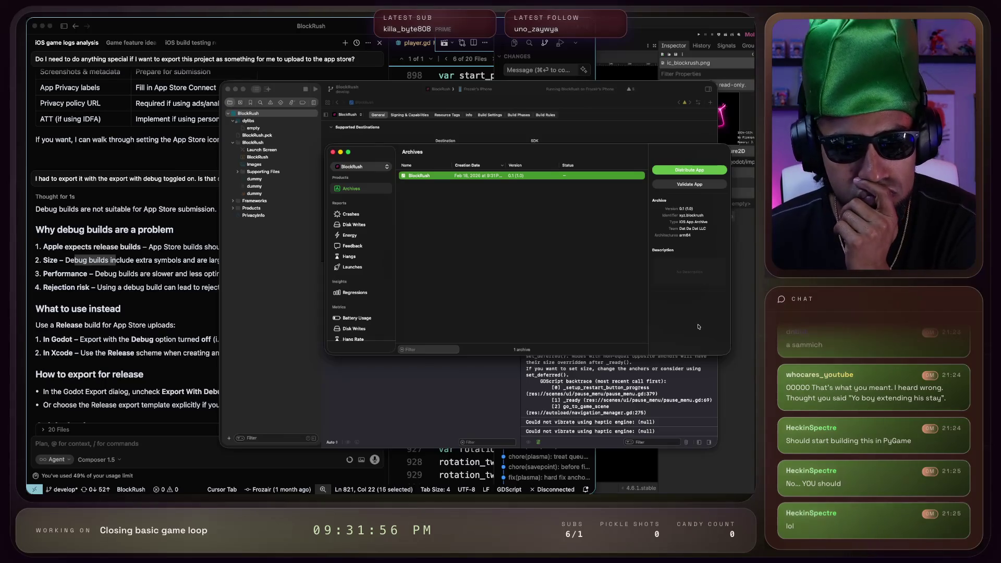
pyautogui.scroll(-5, 167, 280)
pyautogui.click(116, 271)
pyautogui.moveTo(84, 248); pyautogui.dragTo(211, 247)
pyautogui.doubleClick(216, 248)
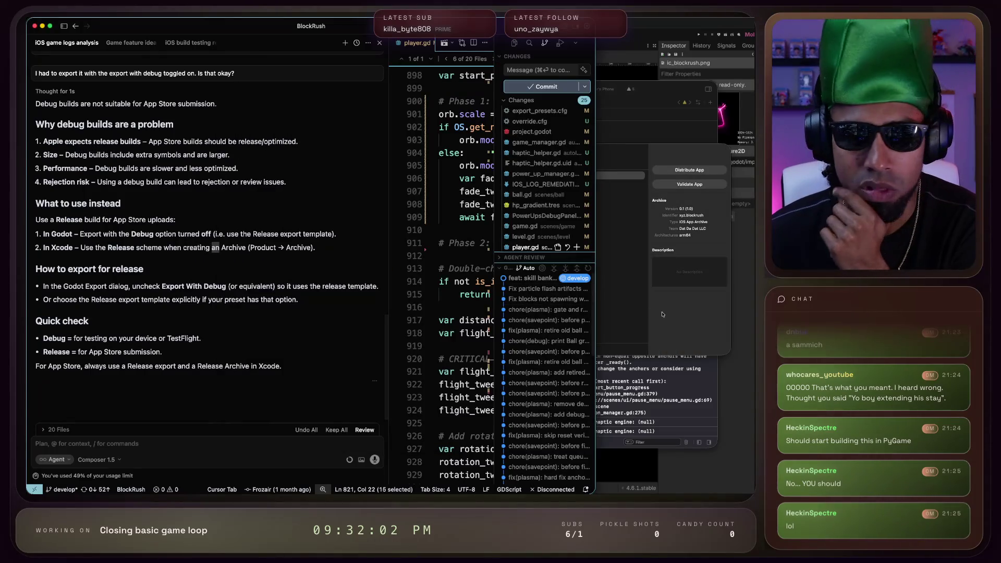
pyautogui.click(646, 312)
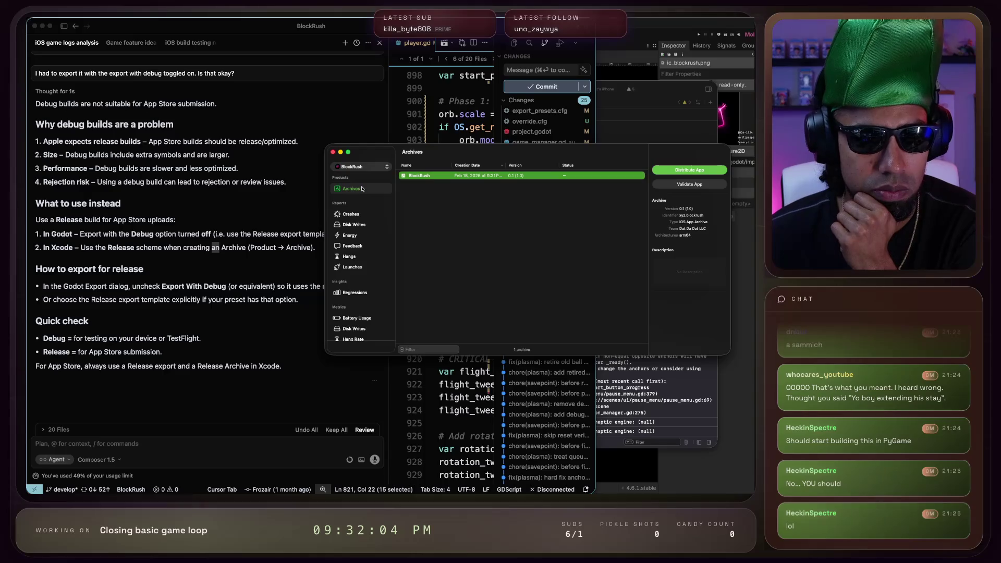
# Keep BlockRush as the chosen product, review the archive details, and close the Organizer
pyautogui.click(364, 168)
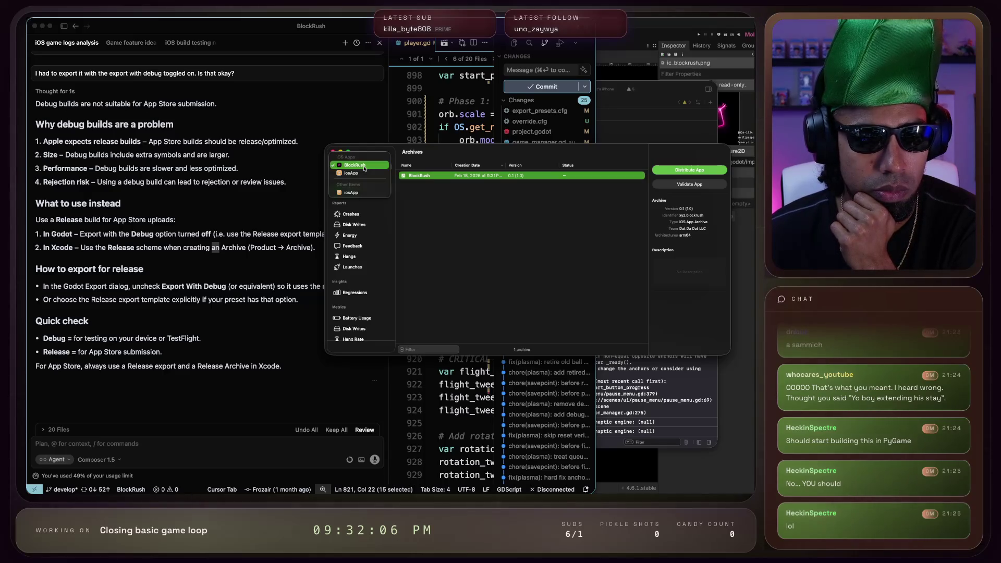
pyautogui.click(364, 167)
pyautogui.scroll(-2, 354, 261)
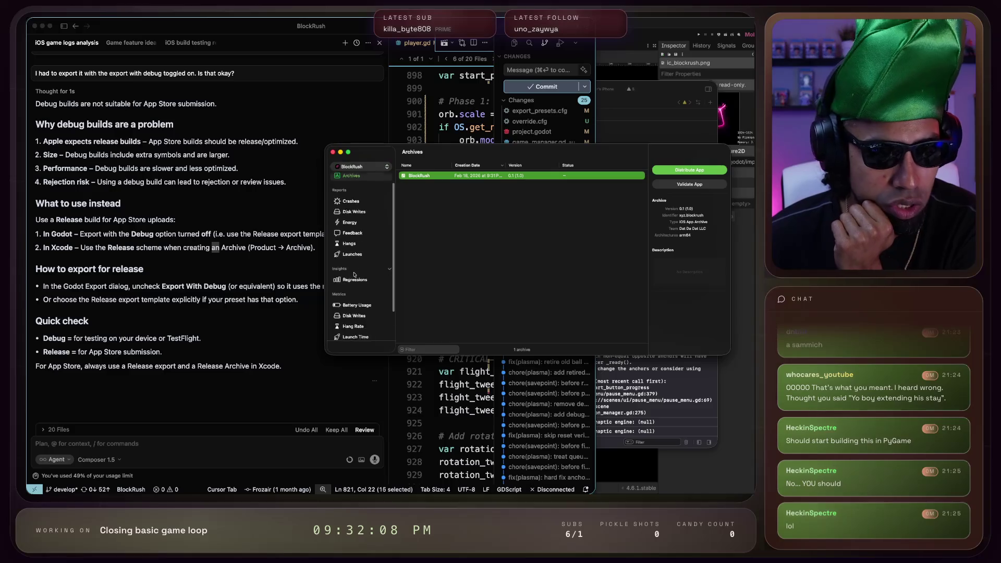
pyautogui.scroll(2, 358, 308)
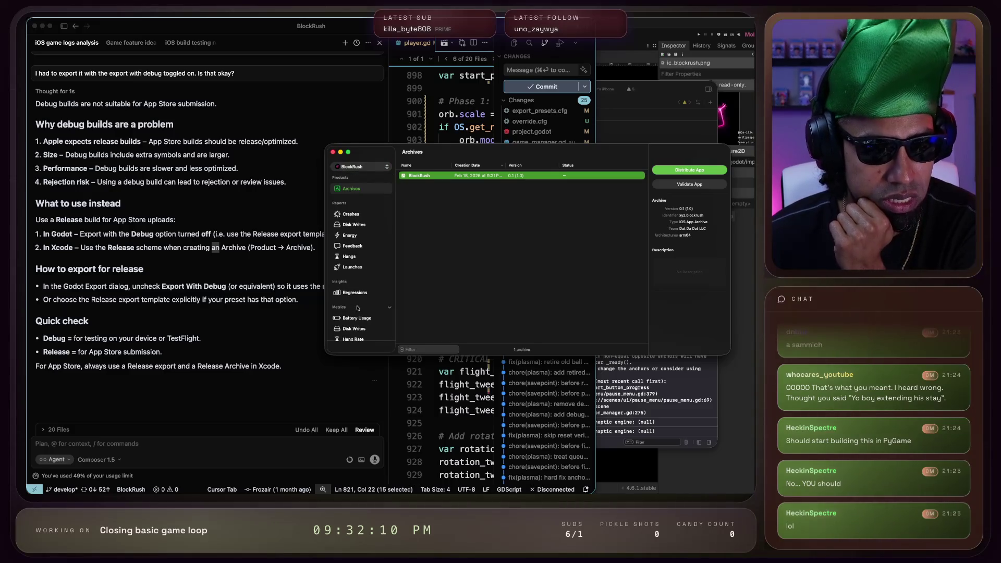
pyautogui.scroll(-2, 353, 271)
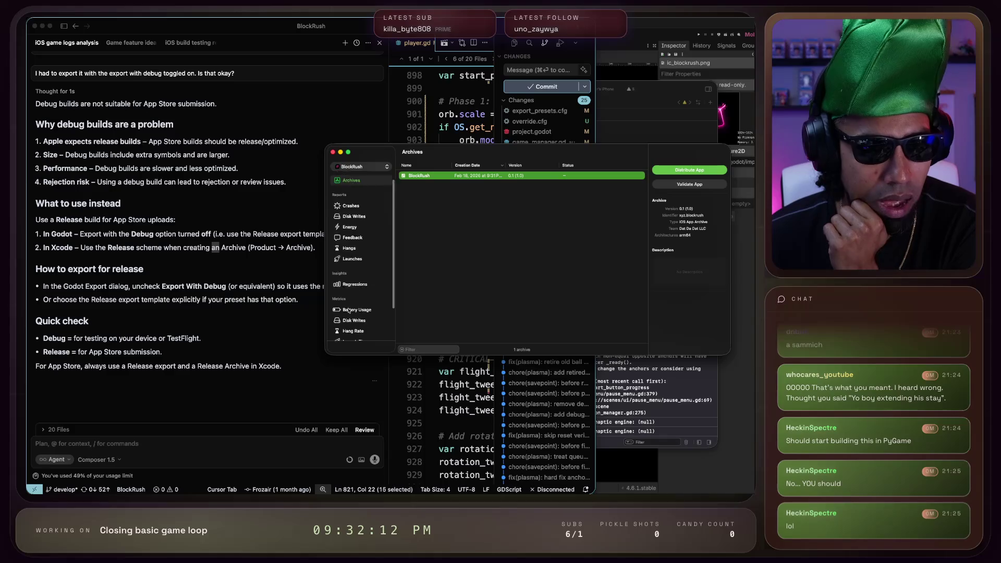
pyautogui.scroll(2, 359, 217)
pyautogui.click(336, 152)
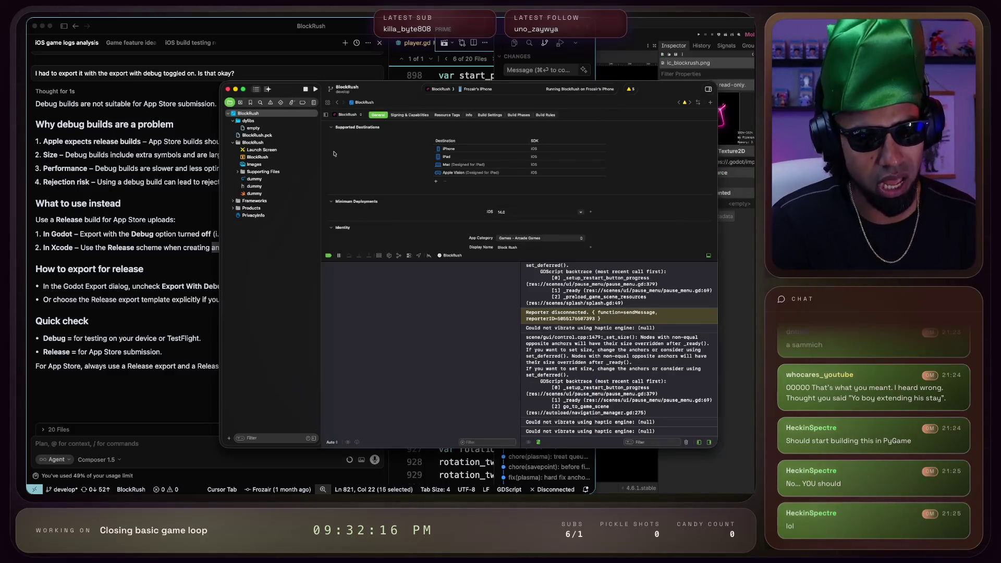